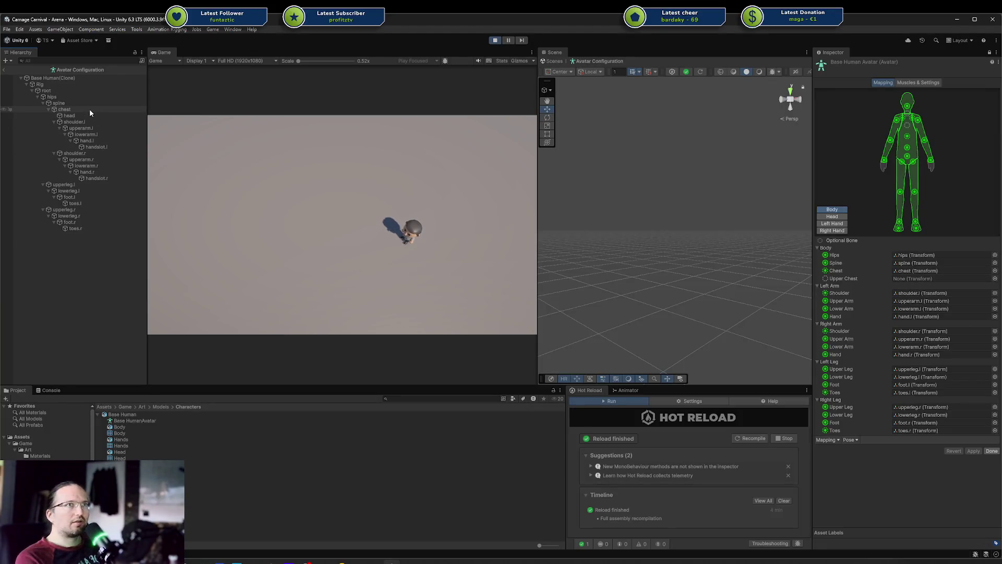
# Find the bone mapped as Hips, then select the Rig root and frame the T-posed skeleton
pyautogui.click(929, 255)
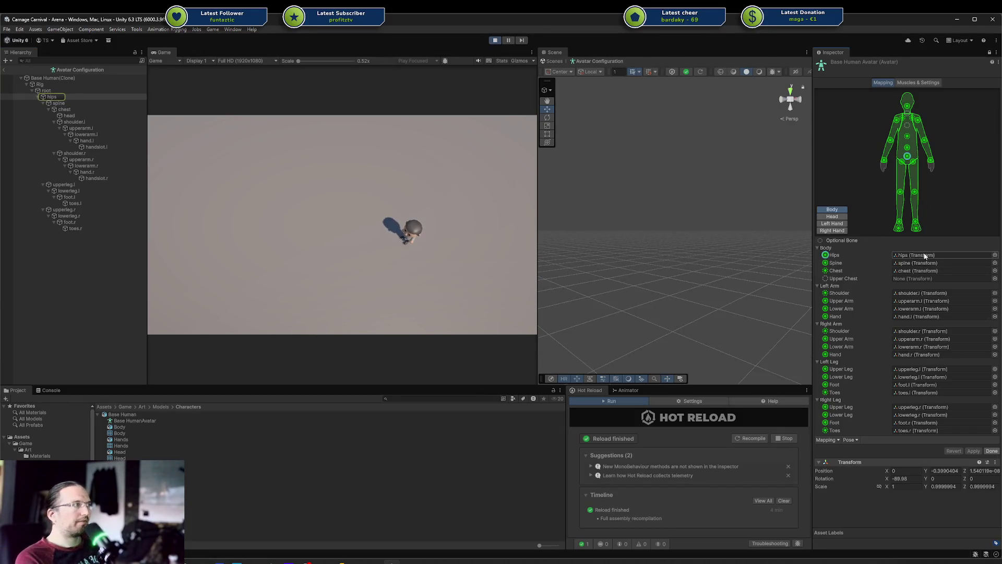
pyautogui.click(76, 85)
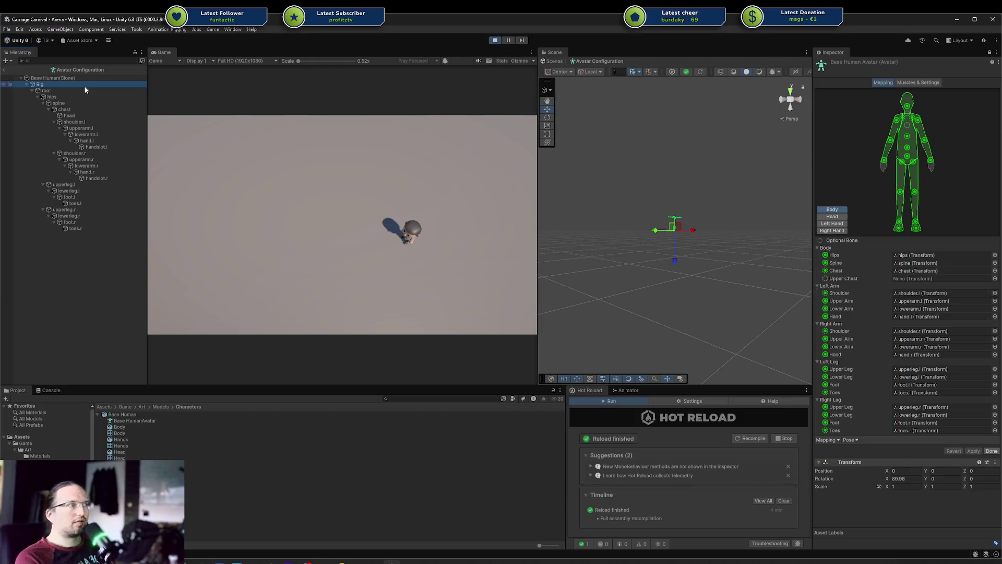
pyautogui.click(85, 90)
pyautogui.press('f')
pyautogui.moveTo(683, 213)
pyautogui.mouseDown()
pyautogui.moveTo(825, 264)
pyautogui.moveTo(231, 186)
pyautogui.mouseUp()
# Check the hips, spine, chest, shoulder.l and head bones, then finish avatar configuration
pyautogui.click(78, 97)
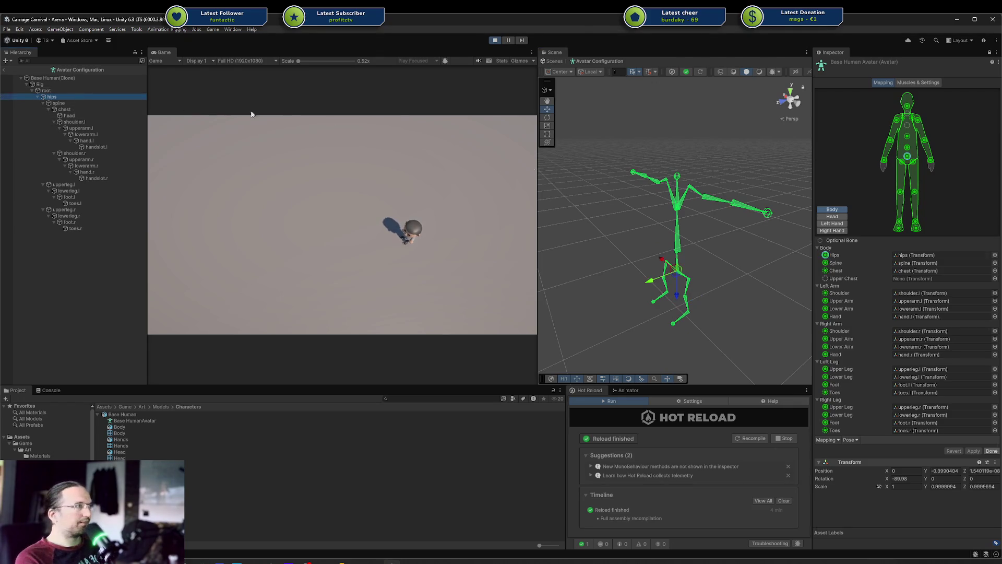
pyautogui.click(79, 104)
pyautogui.click(78, 109)
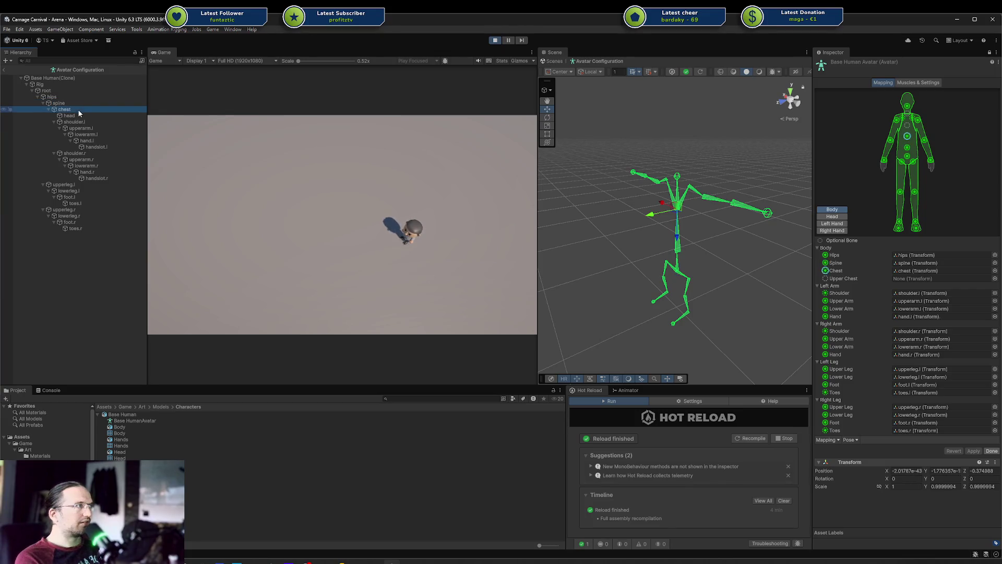
pyautogui.click(86, 120)
pyautogui.click(88, 115)
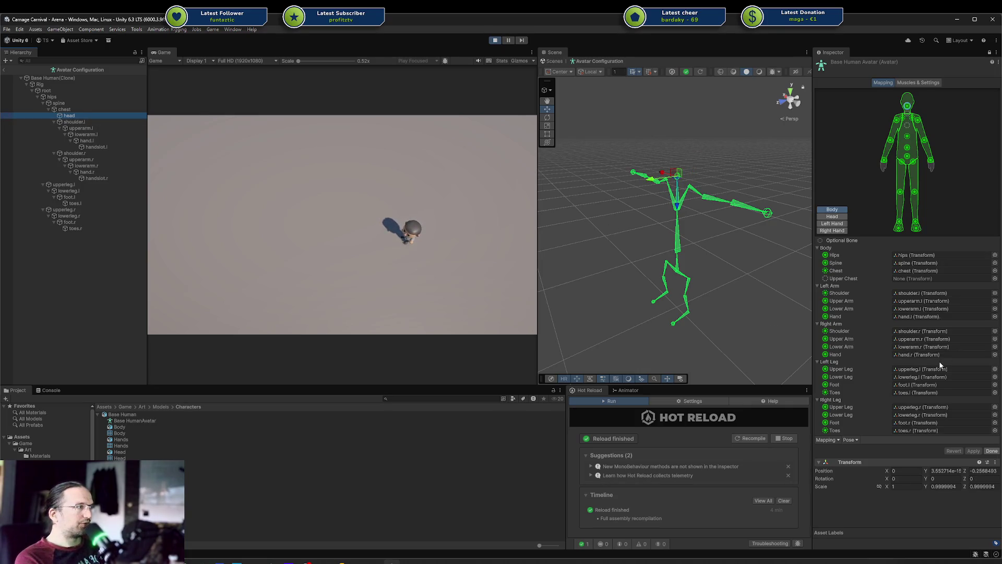
pyautogui.click(992, 451)
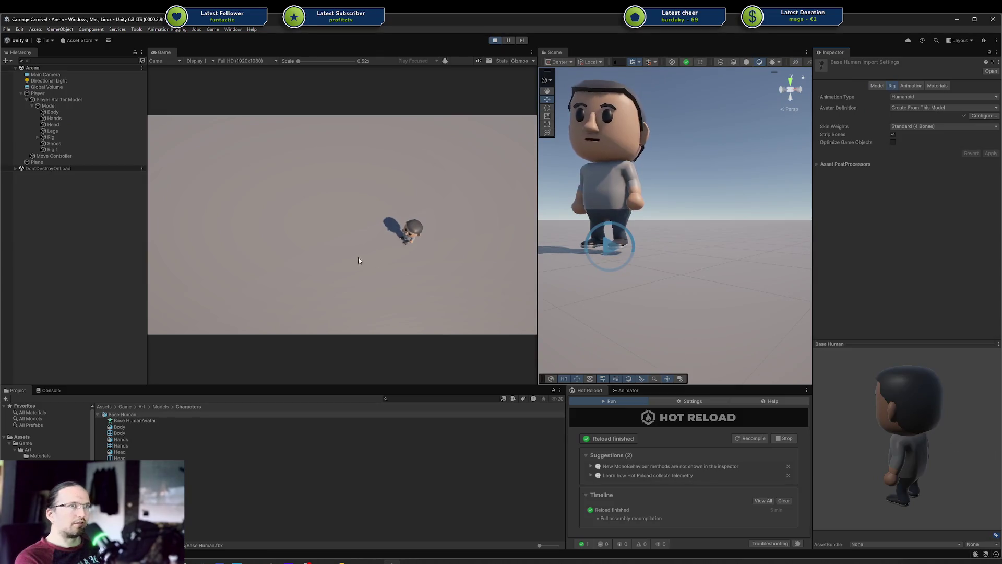
# Import the Base HumanAvatar skeleton into the Test avatar mask, then undo that import
pyautogui.click(313, 514)
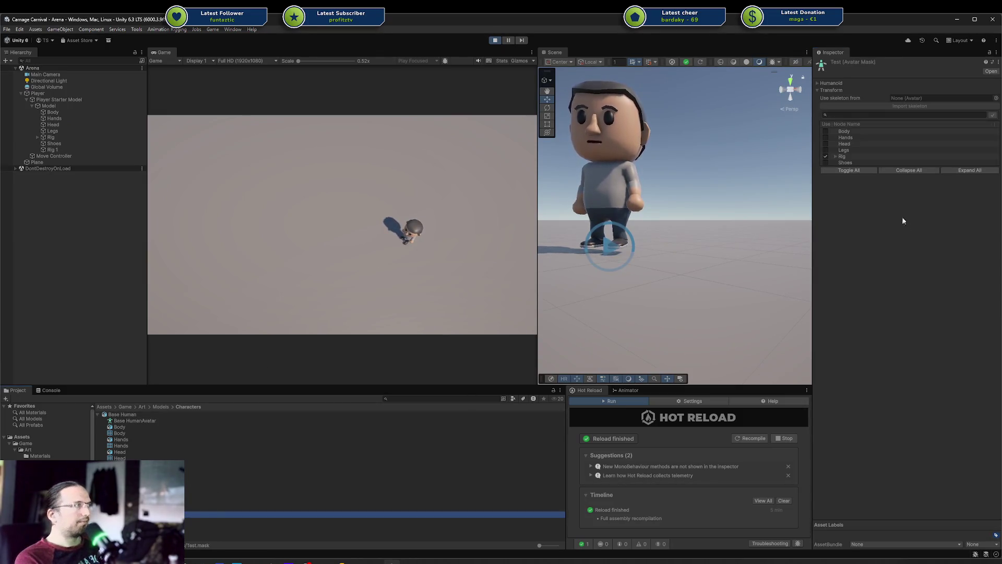
pyautogui.click(876, 131)
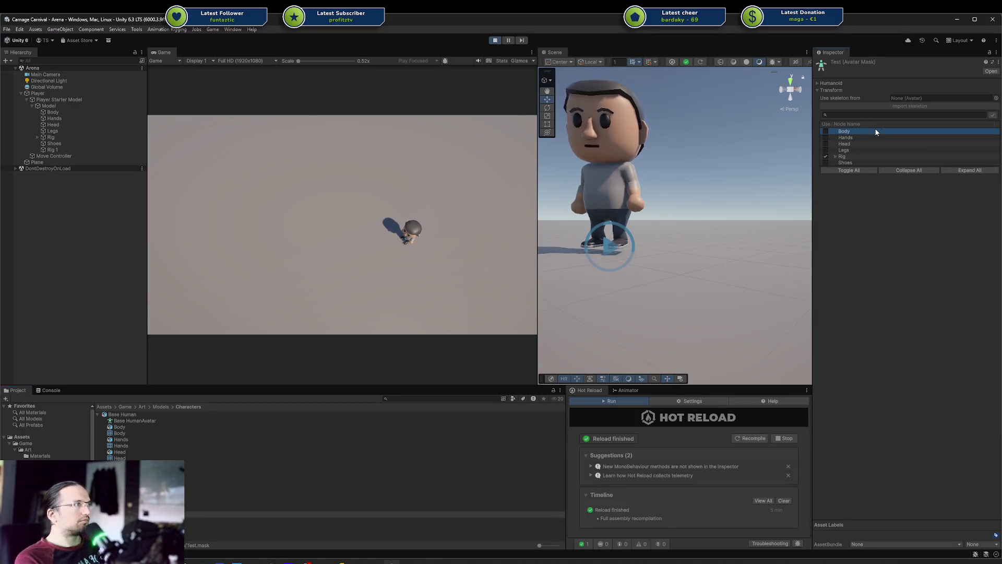
pyautogui.moveTo(880, 117); pyautogui.dragTo(934, 98)
pyautogui.click(924, 106)
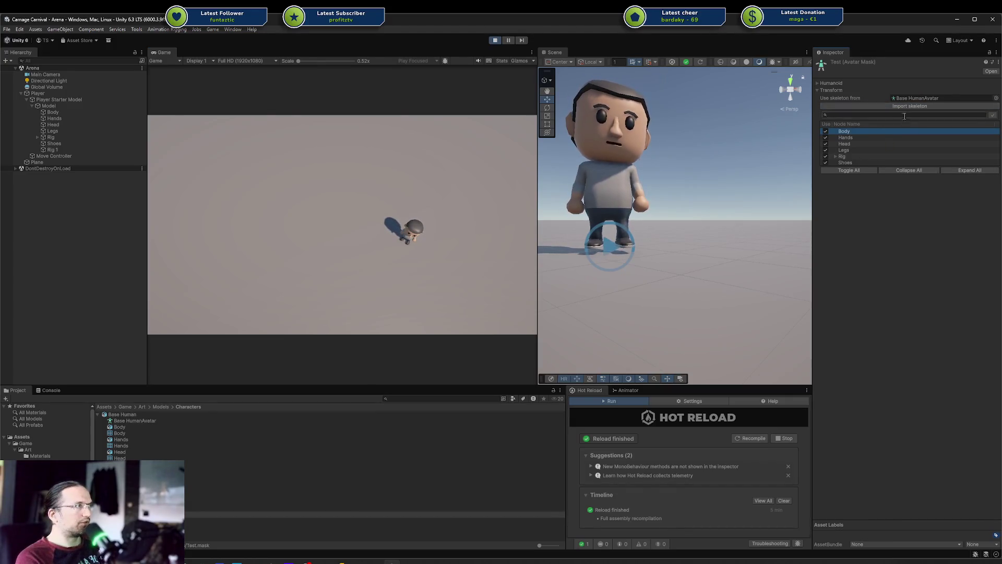
pyautogui.hotkey('ctrl', 'z')
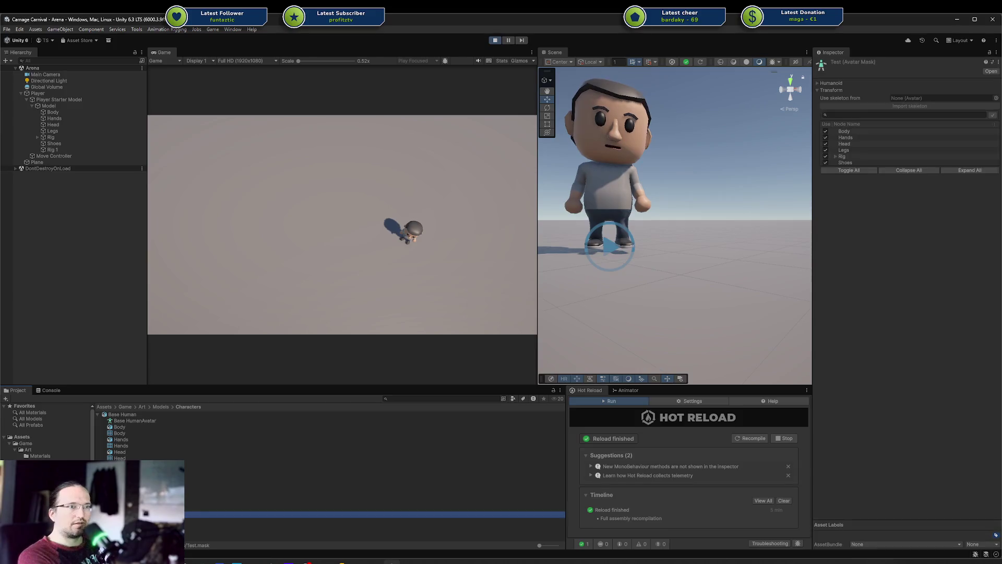
# Create a New Avatar Mask in Characters and import the Base HumanAvatar skeleton into it
pyautogui.rightClick(125, 417)
pyautogui.moveTo(202, 291)
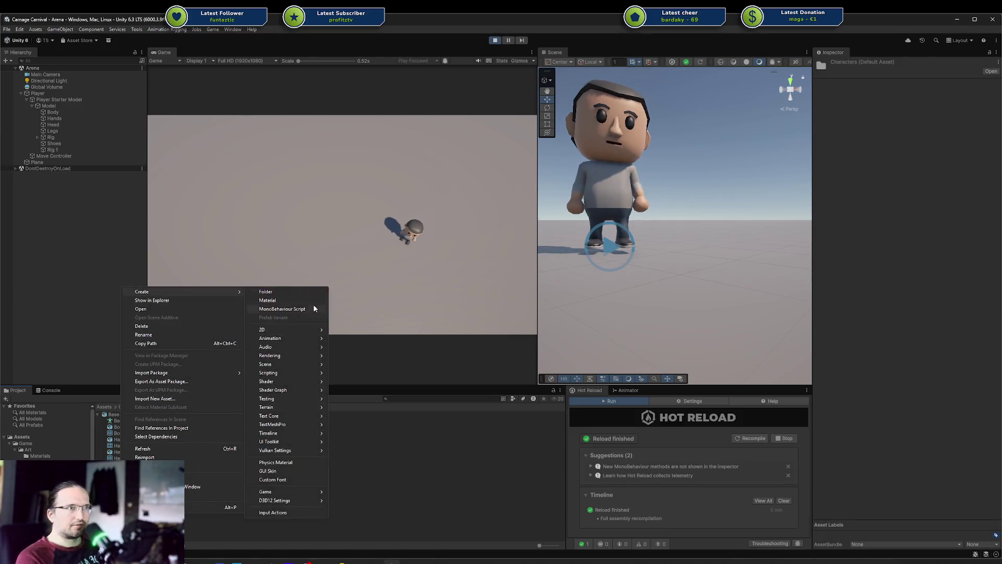
pyautogui.moveTo(293, 338)
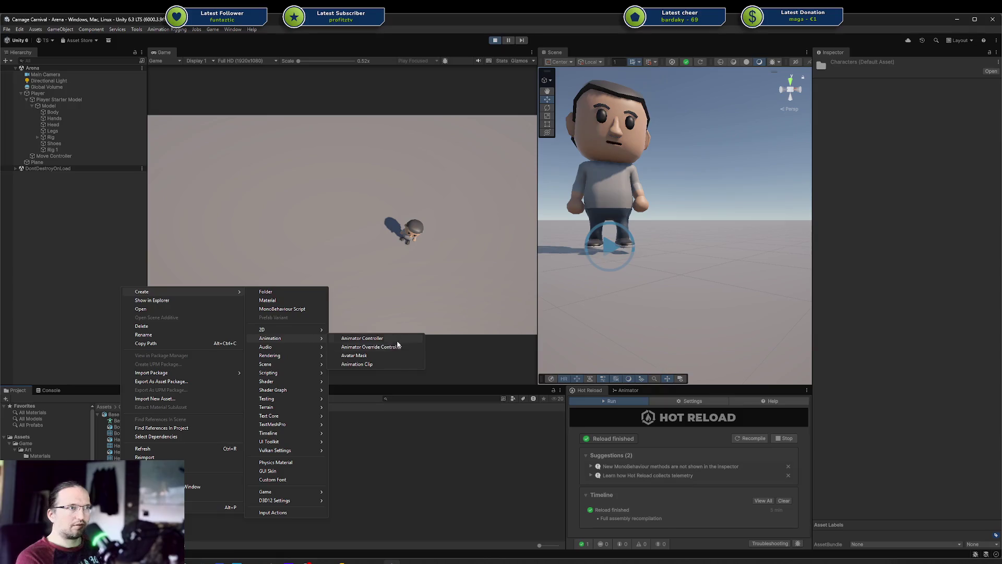
pyautogui.click(366, 356)
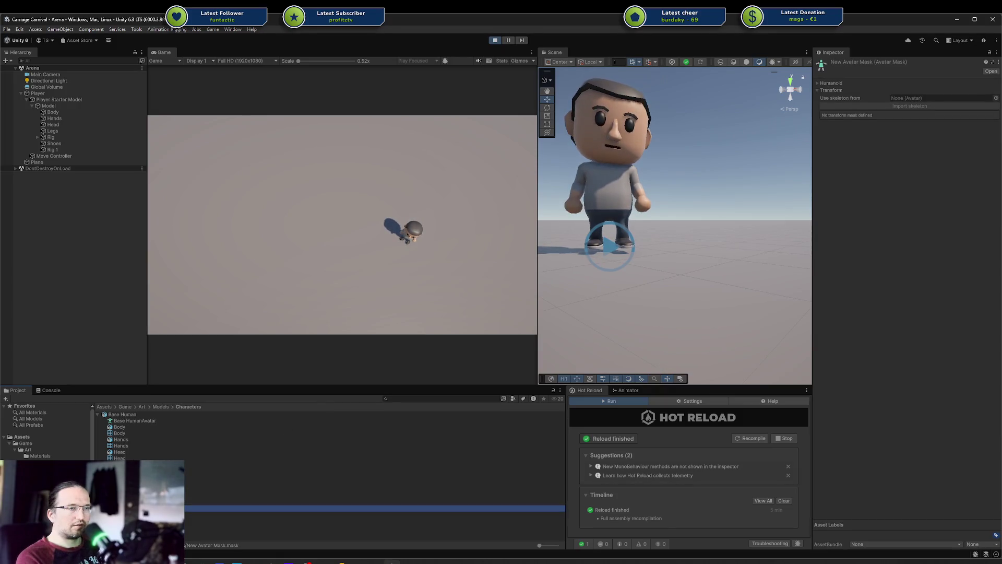
pyautogui.moveTo(129, 421)
pyautogui.mouseDown()
pyautogui.moveTo(884, 126)
pyautogui.moveTo(903, 99)
pyautogui.mouseUp()
pyautogui.click(895, 106)
pyautogui.click(891, 132)
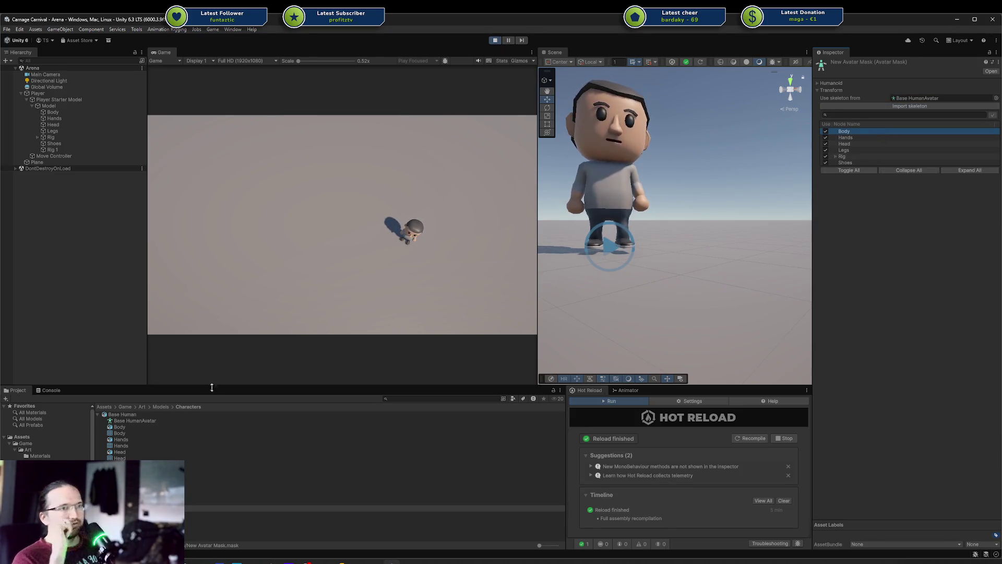
pyautogui.click(132, 420)
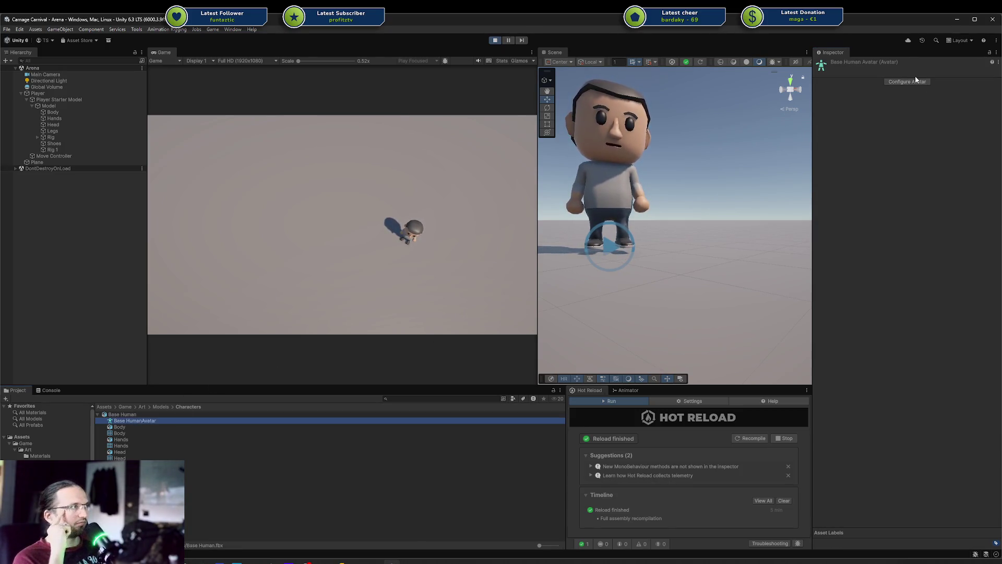
# Configure the Base HumanAvatar and inspect its Hands, Head, Body and Legs meshes around the rig
pyautogui.click(916, 81)
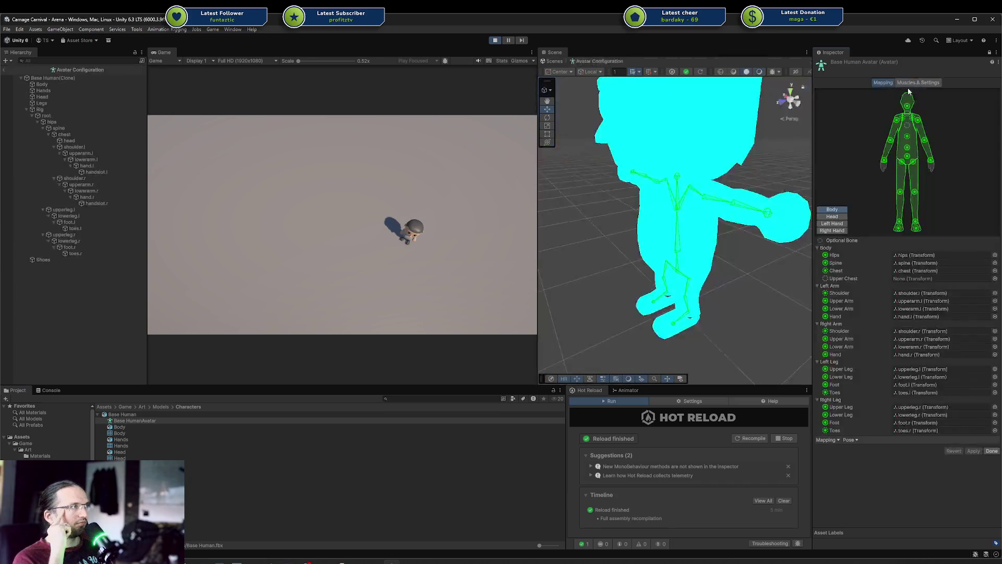
pyautogui.click(44, 90)
pyautogui.press('Down')
pyautogui.press('Down')
pyautogui.press('Up')
pyautogui.press('Up')
pyautogui.press('Up')
pyautogui.click(45, 103)
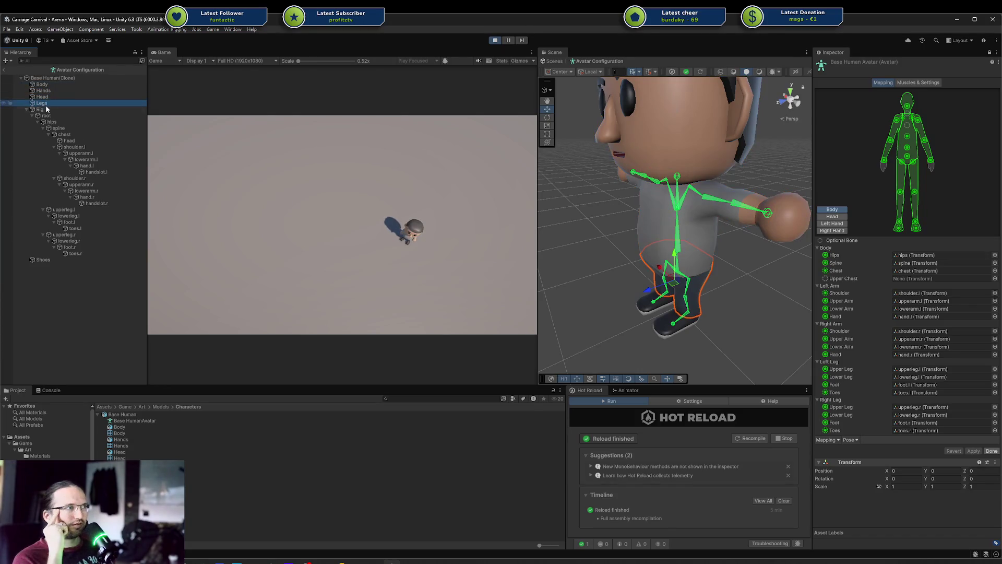
pyautogui.moveTo(647, 235); pyautogui.dragTo(741, 235)
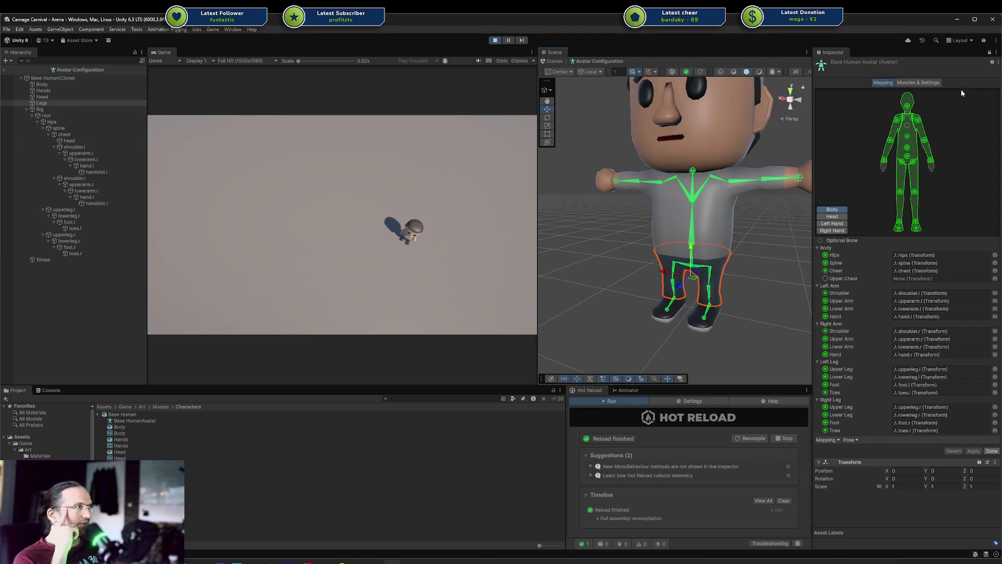
pyautogui.click(936, 84)
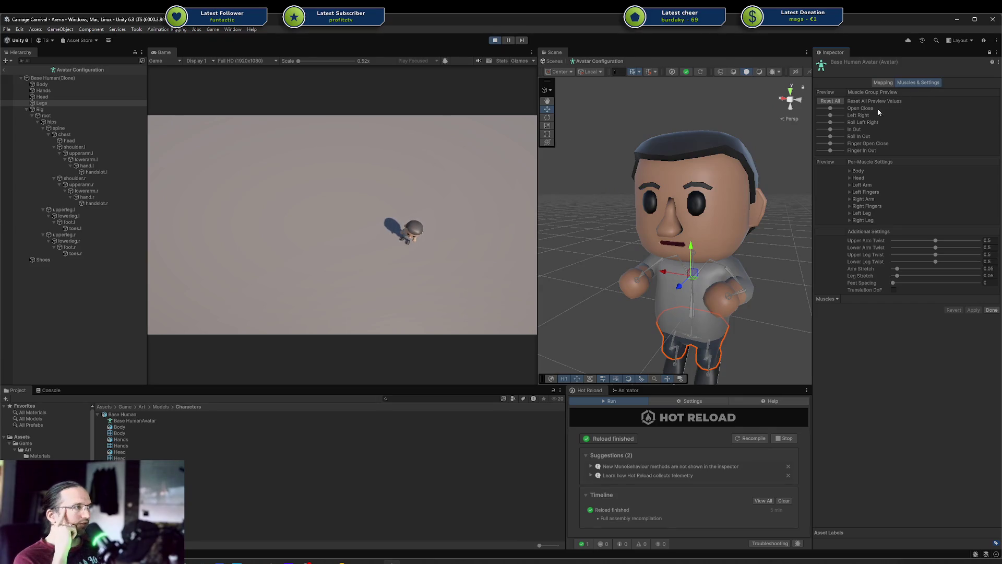
# Preview the Open Close muscle pose, toggle the Body per-muscle settings, and go back to Mapping
pyautogui.moveTo(832, 111)
pyautogui.mouseDown()
pyautogui.moveTo(824, 110)
pyautogui.moveTo(833, 112)
pyautogui.mouseUp()
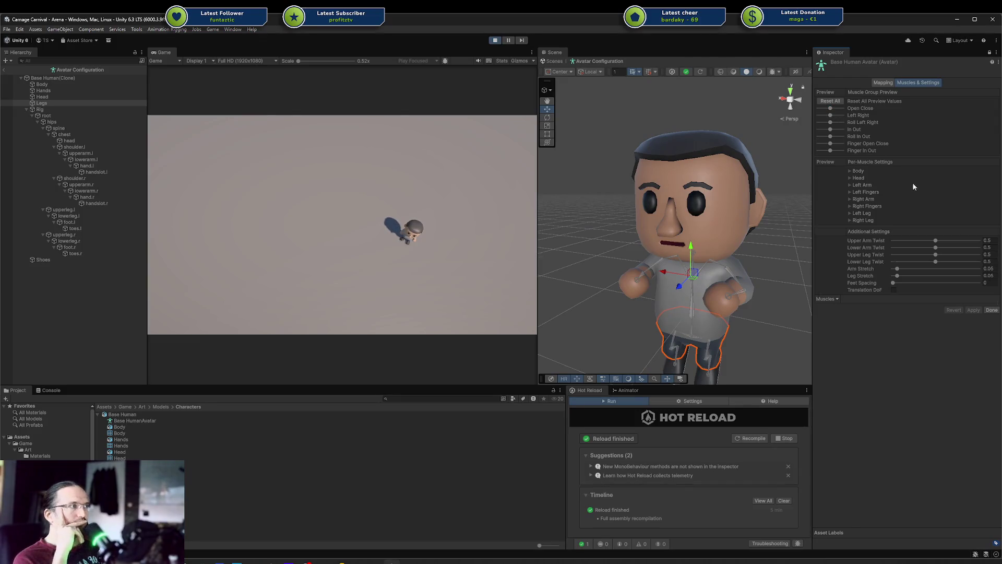
pyautogui.click(834, 298)
pyautogui.click(860, 171)
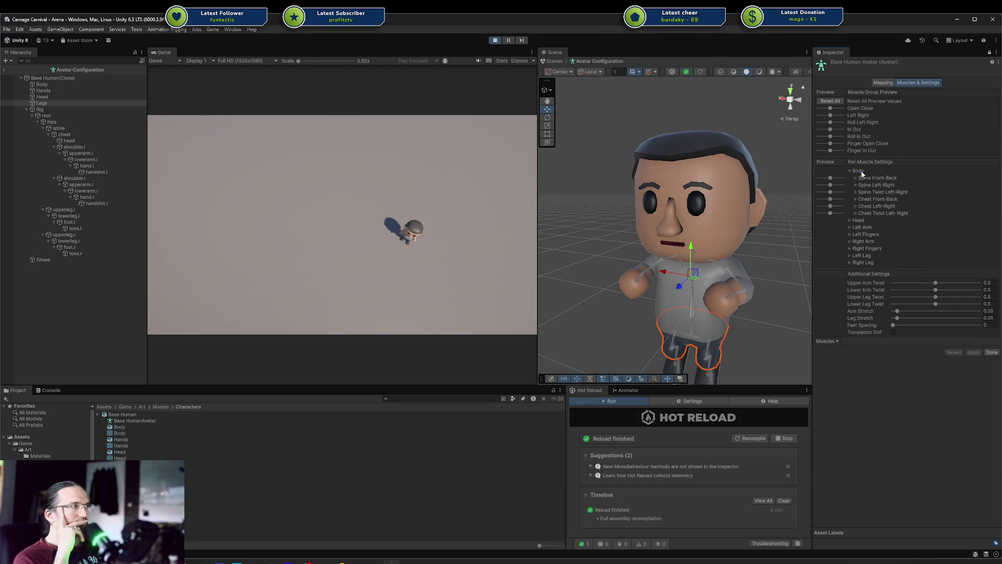
pyautogui.click(860, 171)
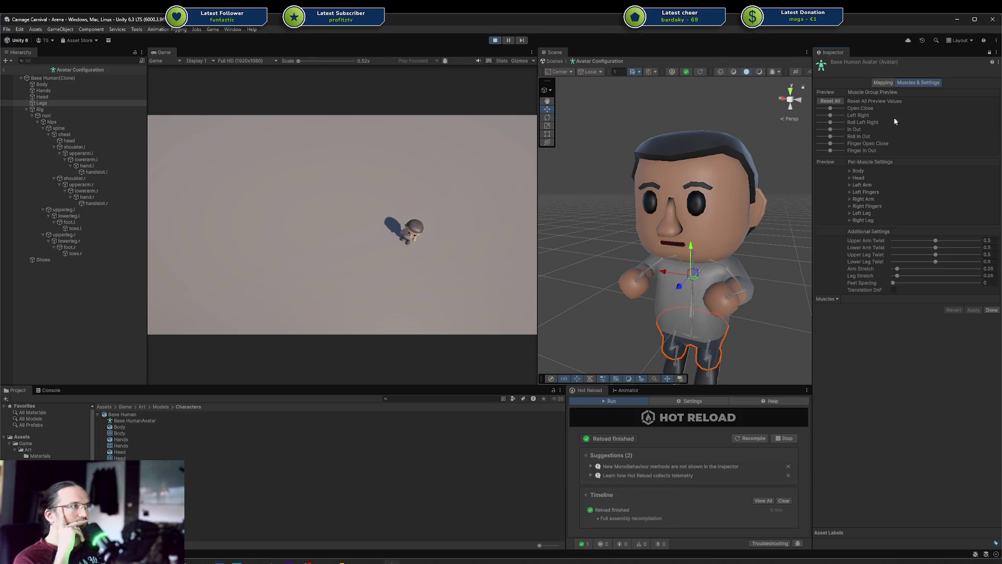
pyautogui.click(881, 84)
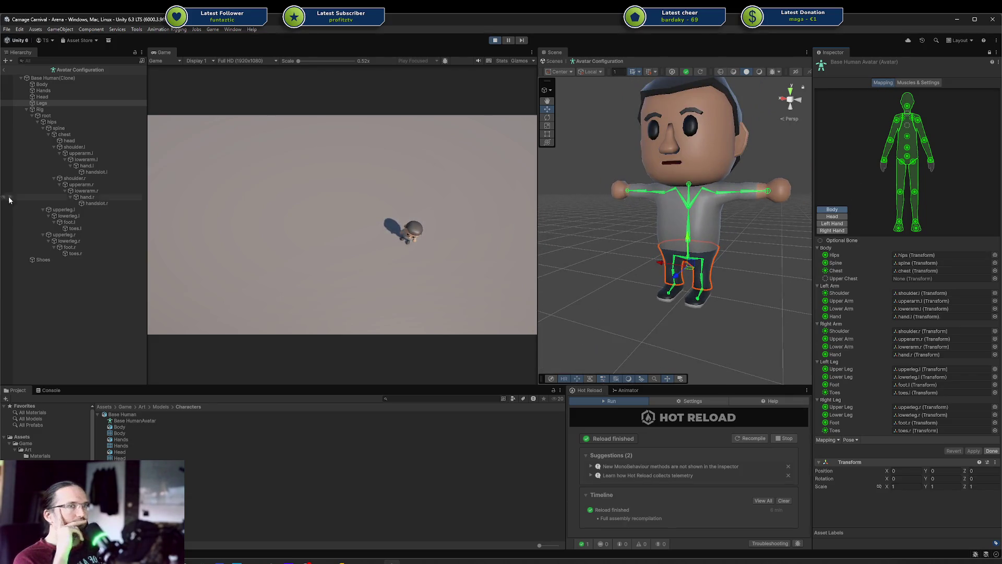
pyautogui.click(27, 109)
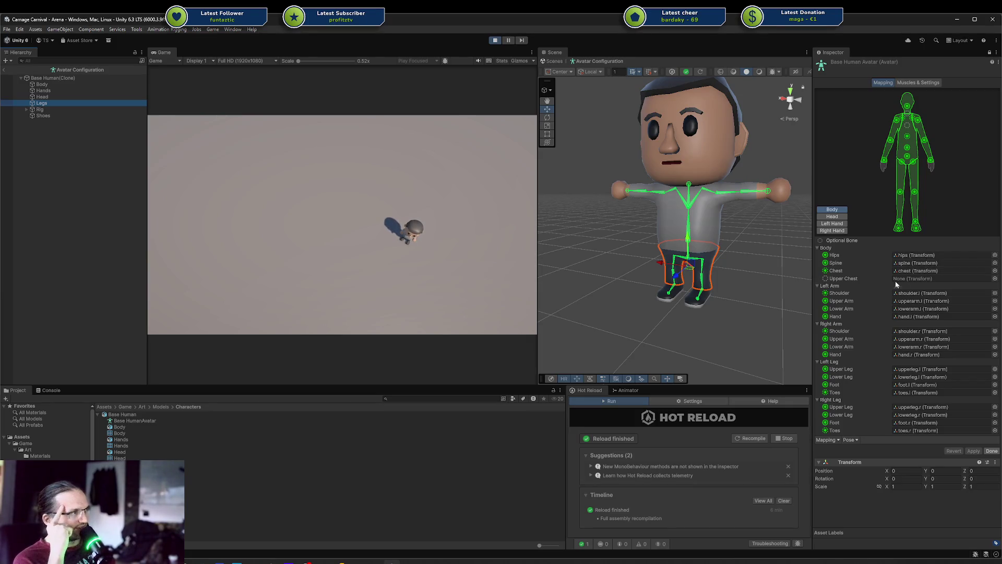
# Expand the Rig hierarchy and check the left arm, right arm and leg bone mappings
pyautogui.keyDown('alt'); pyautogui.click(27, 110); pyautogui.keyUp('alt')
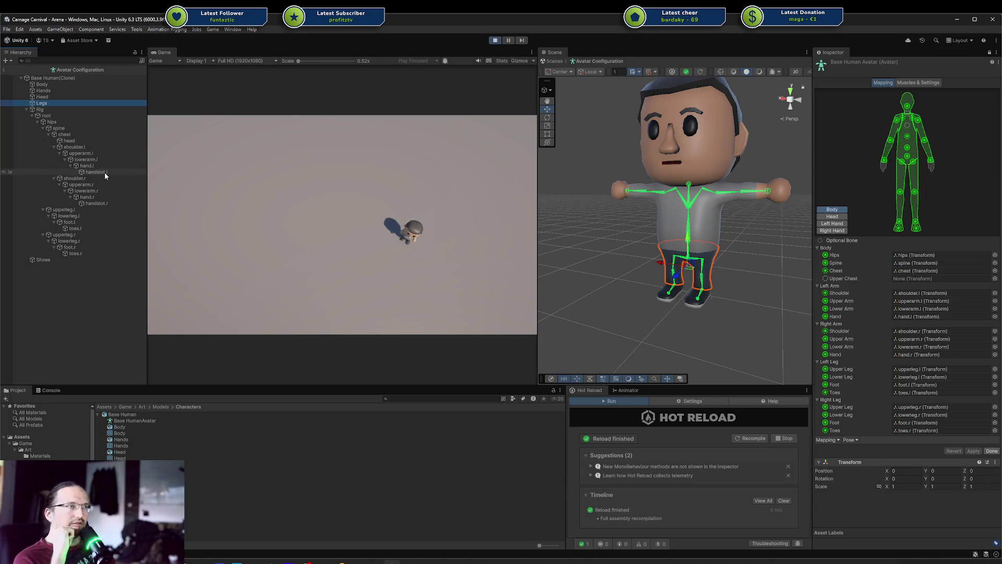
pyautogui.click(915, 318)
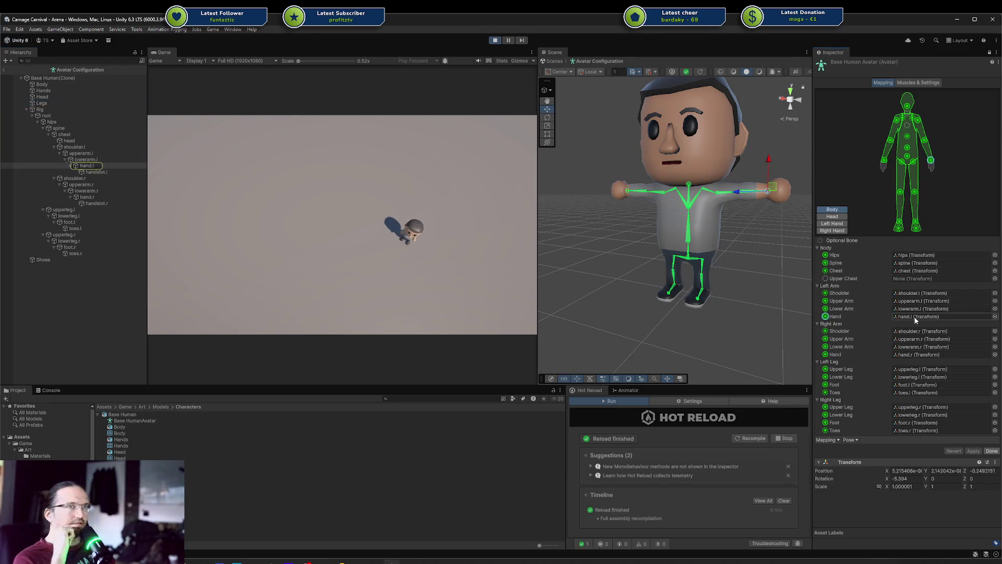
pyautogui.click(915, 308)
pyautogui.click(915, 300)
pyautogui.click(913, 294)
pyautogui.click(913, 301)
pyautogui.click(913, 309)
pyautogui.click(912, 316)
pyautogui.click(913, 331)
pyautogui.click(913, 339)
pyautogui.click(914, 346)
pyautogui.click(914, 369)
pyautogui.click(914, 377)
pyautogui.click(914, 385)
pyautogui.click(914, 414)
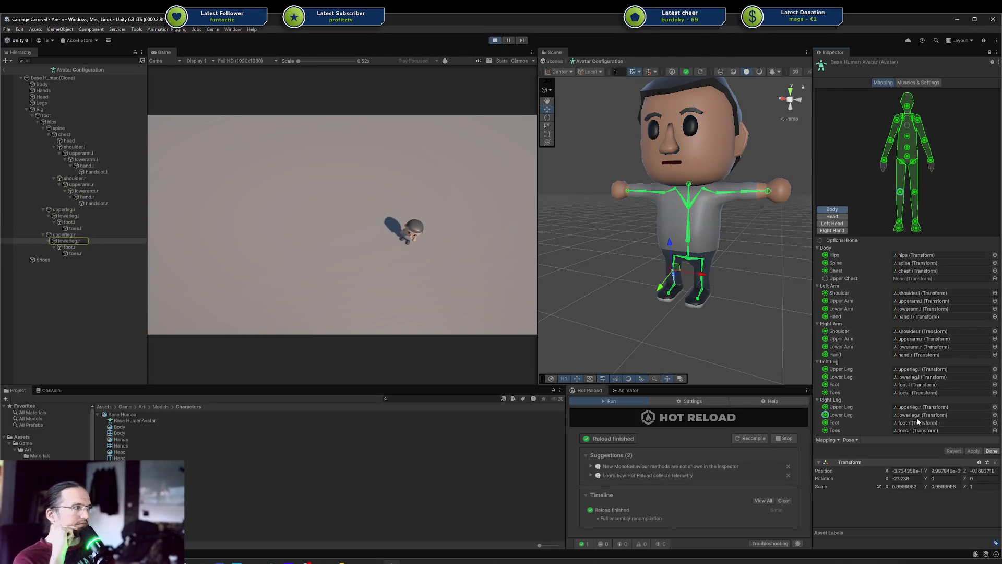
# Look at the pose and mapping option menus, the unassigned Upper Chest slot, and the Body and Legs meshes
pyautogui.click(849, 440)
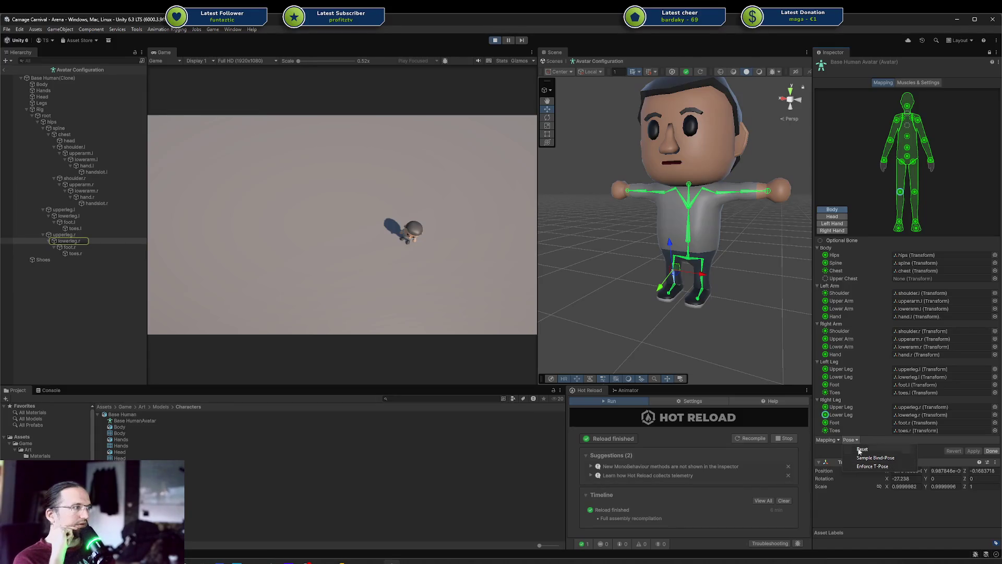
pyautogui.click(830, 440)
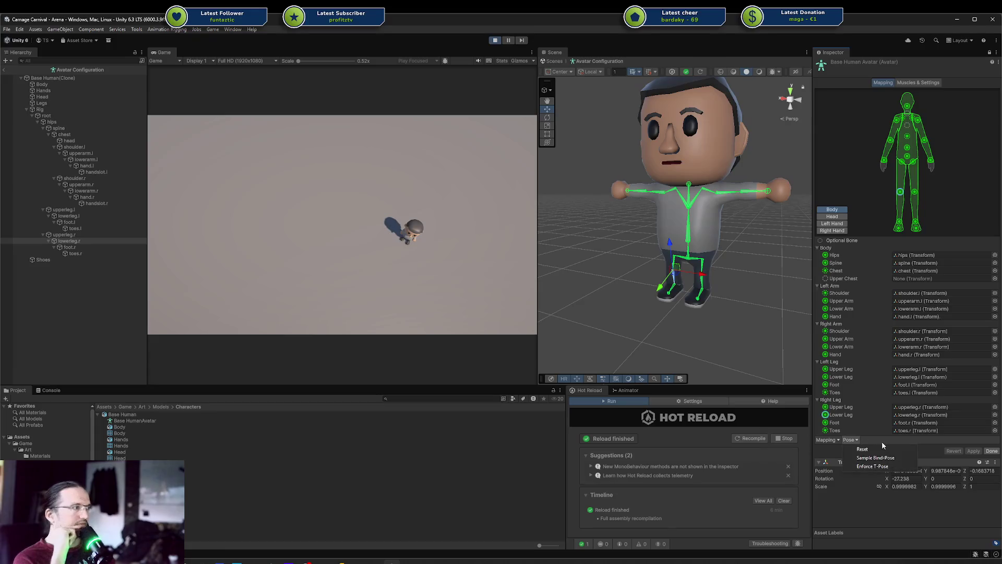
pyautogui.click(915, 443)
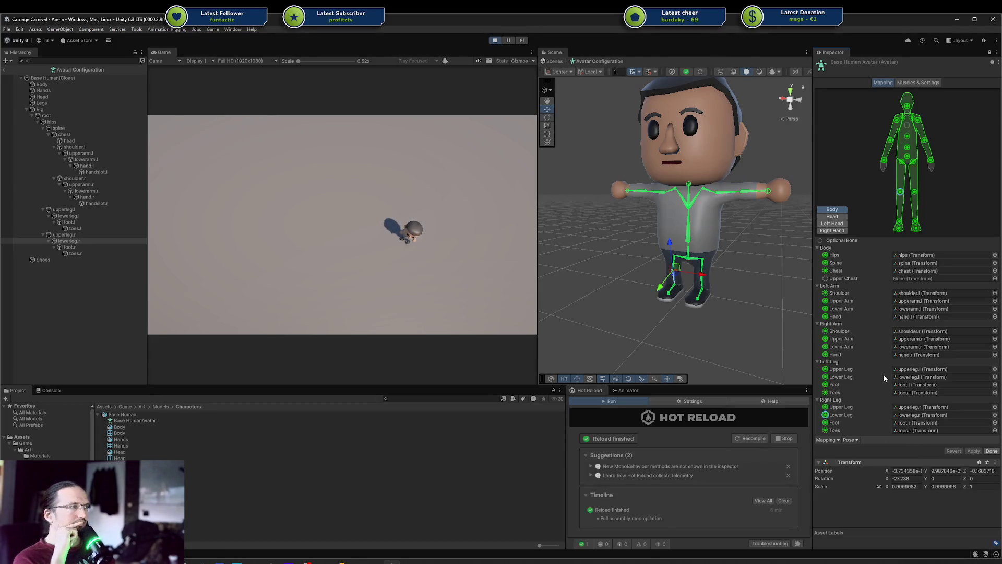
pyautogui.click(827, 279)
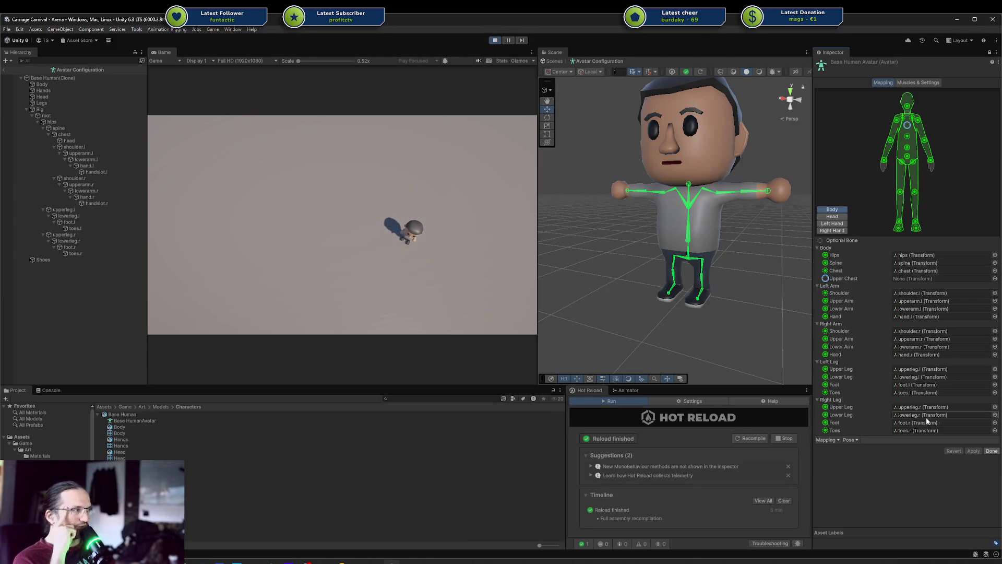
pyautogui.click(52, 85)
pyautogui.press('Down')
pyautogui.press('Down')
pyautogui.press('Down')
# Reselect Base HumanAvatar and view its Head, Left Hand and Body mapping pages
pyautogui.click(158, 421)
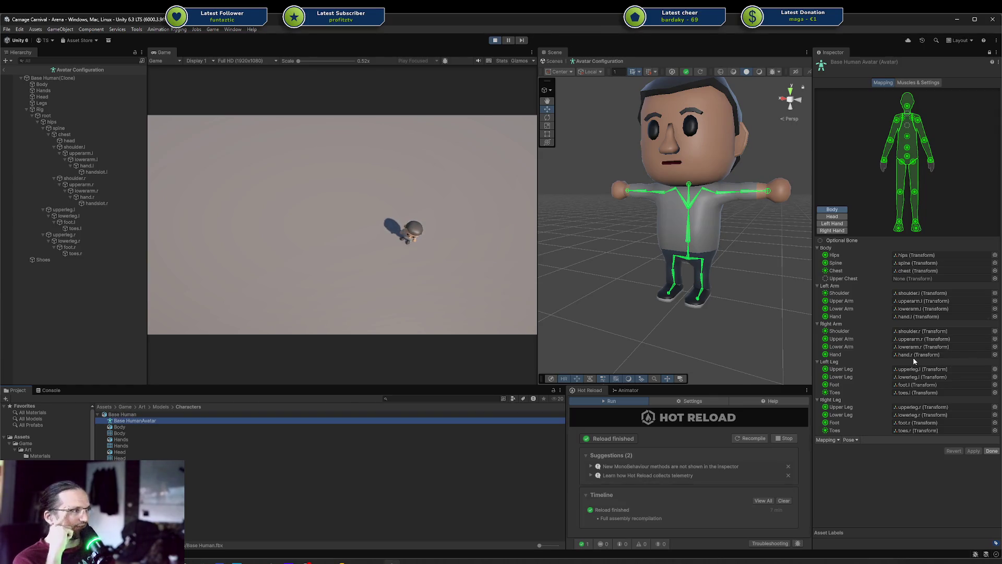
pyautogui.click(832, 217)
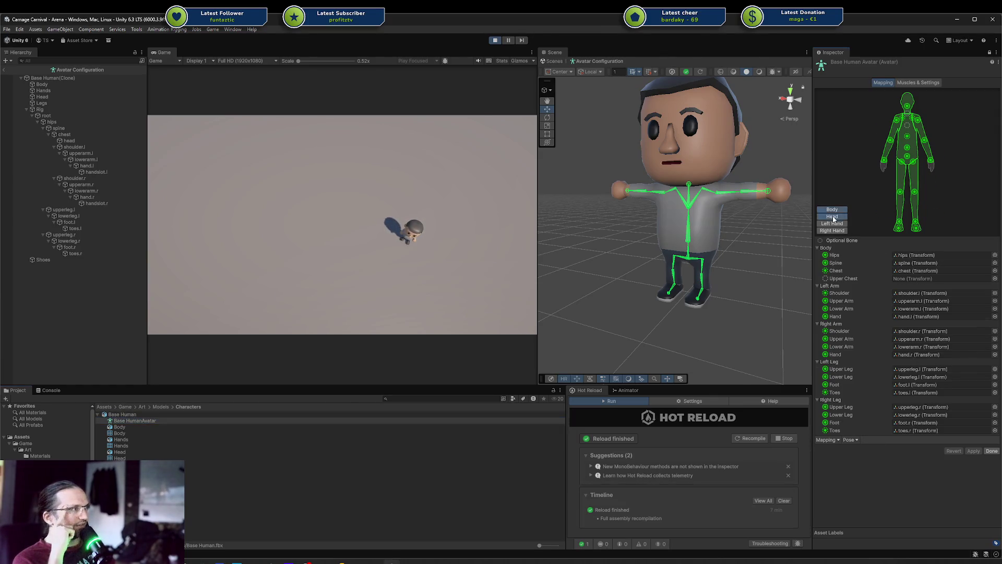
pyautogui.click(832, 224)
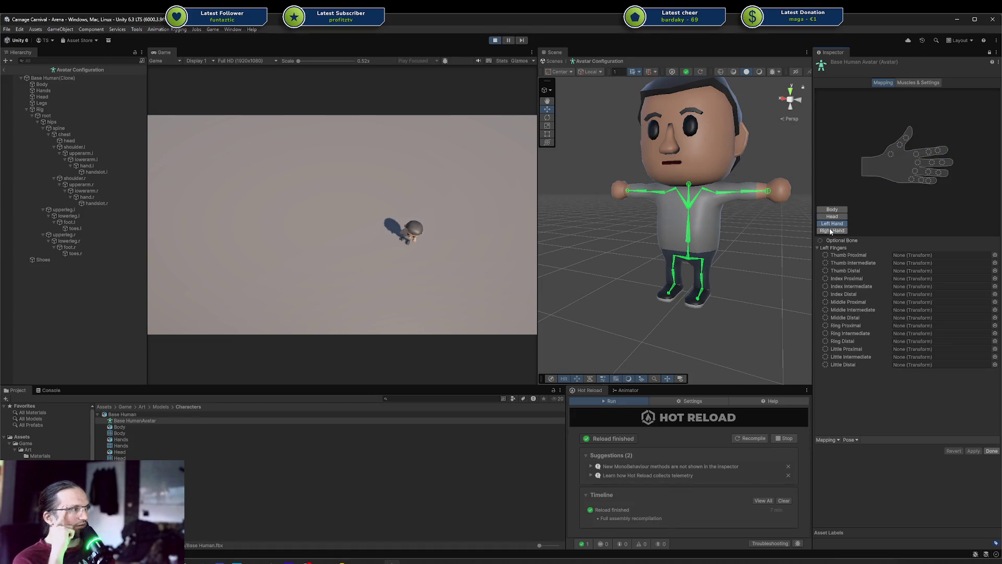
pyautogui.click(831, 231)
pyautogui.click(833, 209)
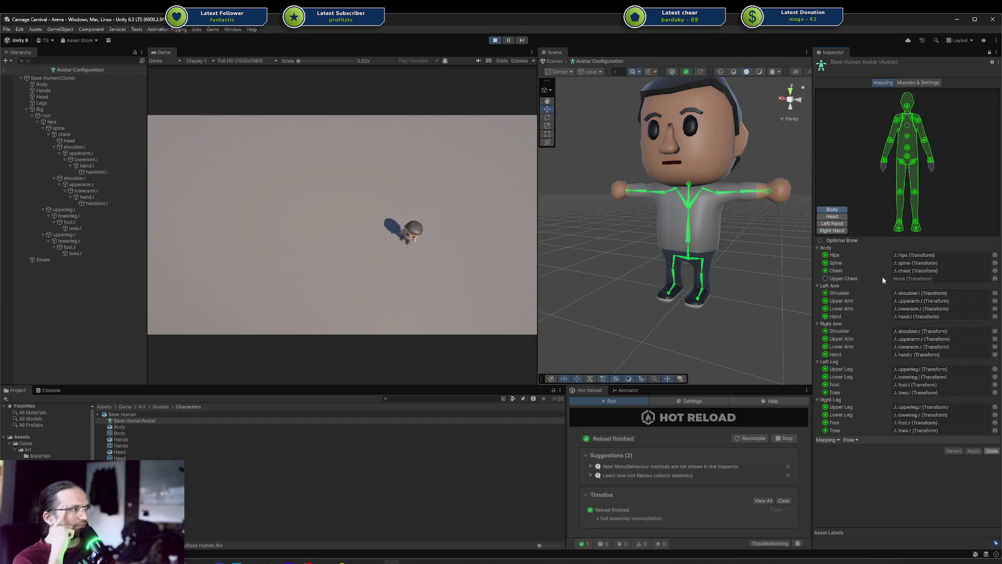
pyautogui.click(904, 83)
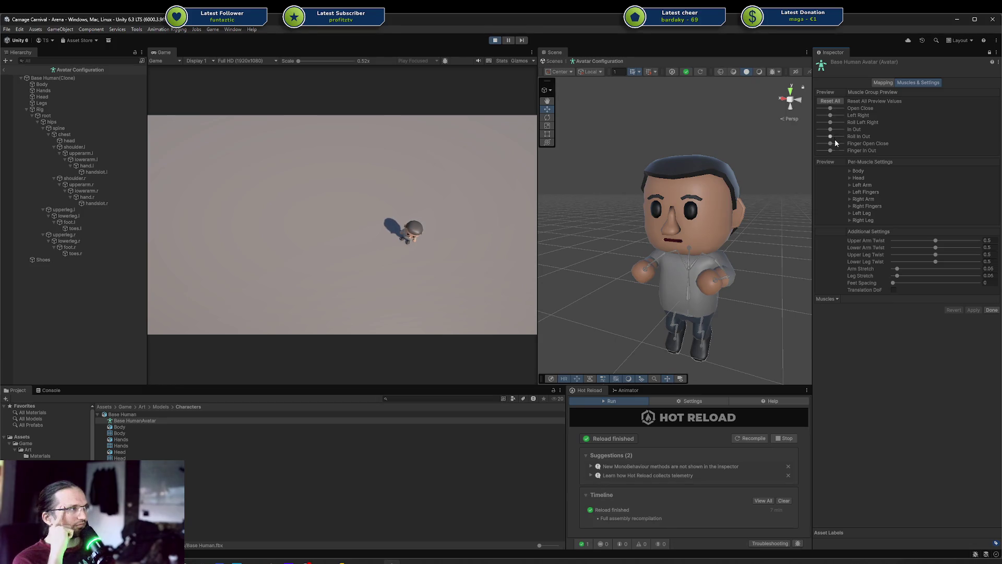
# Curl and uncurl the preview character with Open Close, then view the T-pose front-on in Mapping
pyautogui.moveTo(708, 264)
pyautogui.mouseDown()
pyautogui.moveTo(691, 228)
pyautogui.moveTo(759, 203)
pyautogui.moveTo(519, 168)
pyautogui.moveTo(777, 131)
pyautogui.moveTo(950, 202)
pyautogui.moveTo(954, 192)
pyautogui.mouseUp()
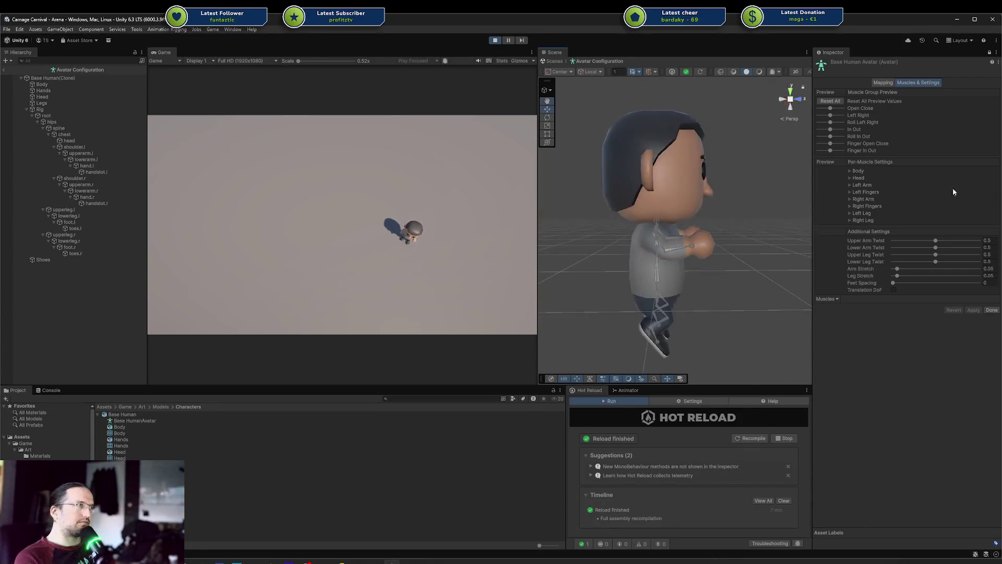
pyautogui.moveTo(831, 109)
pyautogui.mouseDown()
pyautogui.moveTo(817, 115)
pyautogui.moveTo(827, 109)
pyautogui.mouseUp()
pyautogui.moveTo(652, 199)
pyautogui.mouseDown()
pyautogui.moveTo(598, 189)
pyautogui.moveTo(799, 272)
pyautogui.mouseUp()
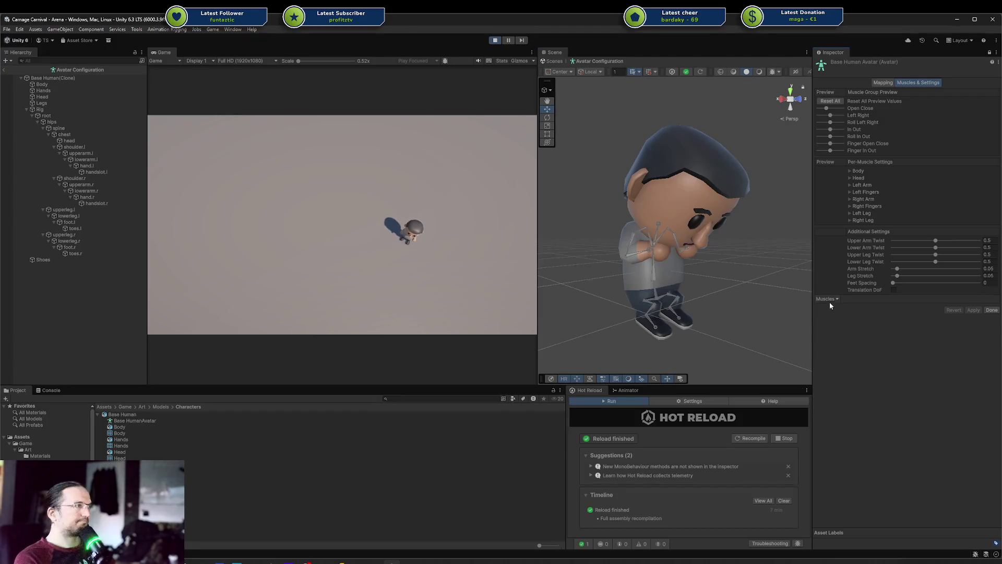
pyautogui.click(882, 81)
pyautogui.scroll(-2, 722, 183)
pyautogui.scroll(1, 730, 194)
pyautogui.moveTo(730, 195); pyautogui.dragTo(691, 233)
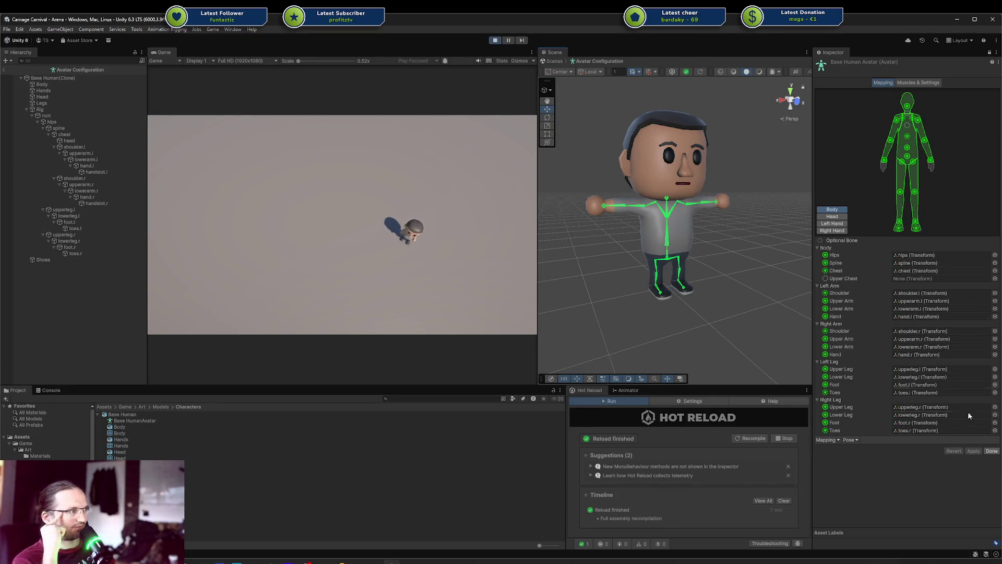
# Exit avatar configuration and view the Base Human and Base HumanAvatar asset details
pyautogui.click(991, 451)
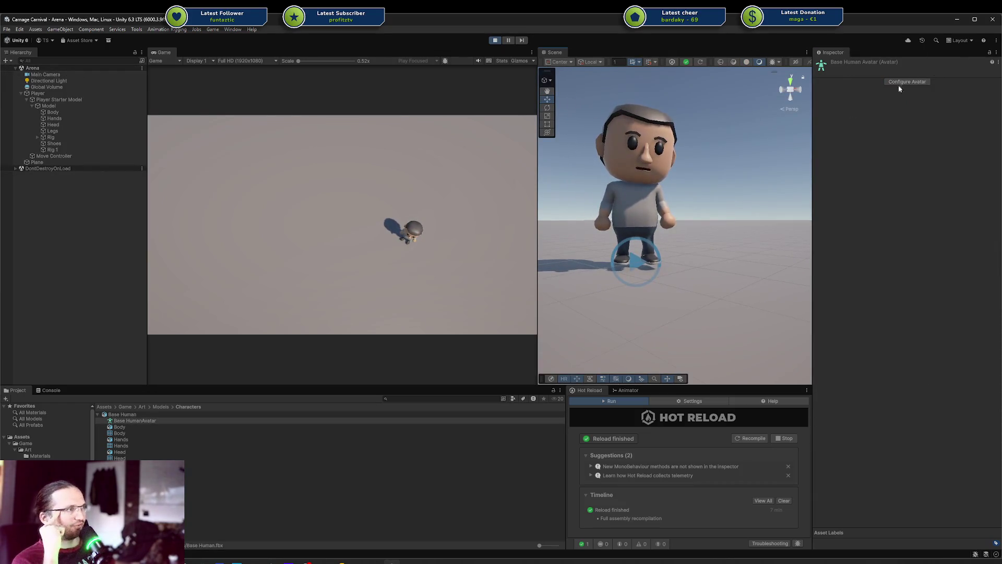
pyautogui.click(129, 414)
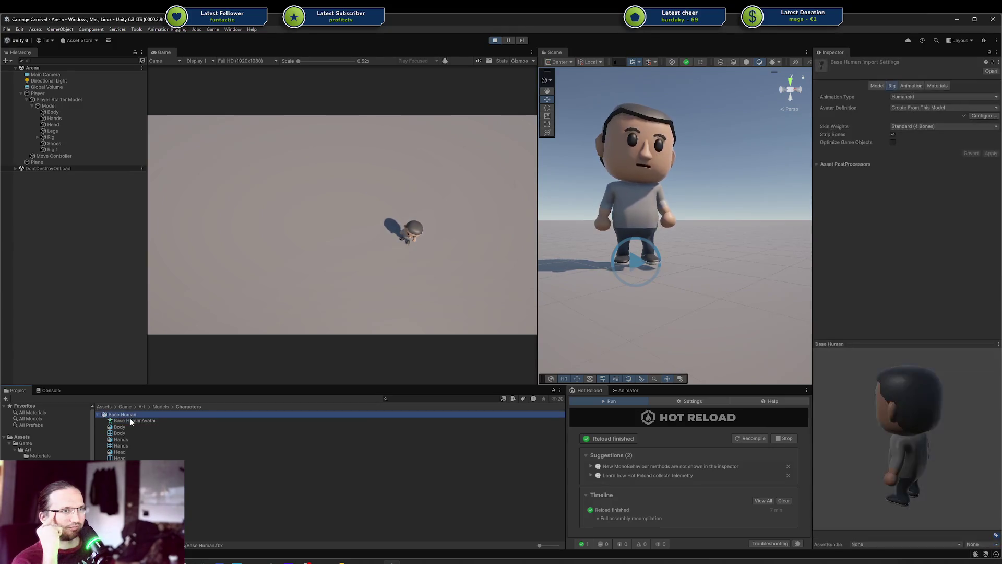
pyautogui.click(130, 421)
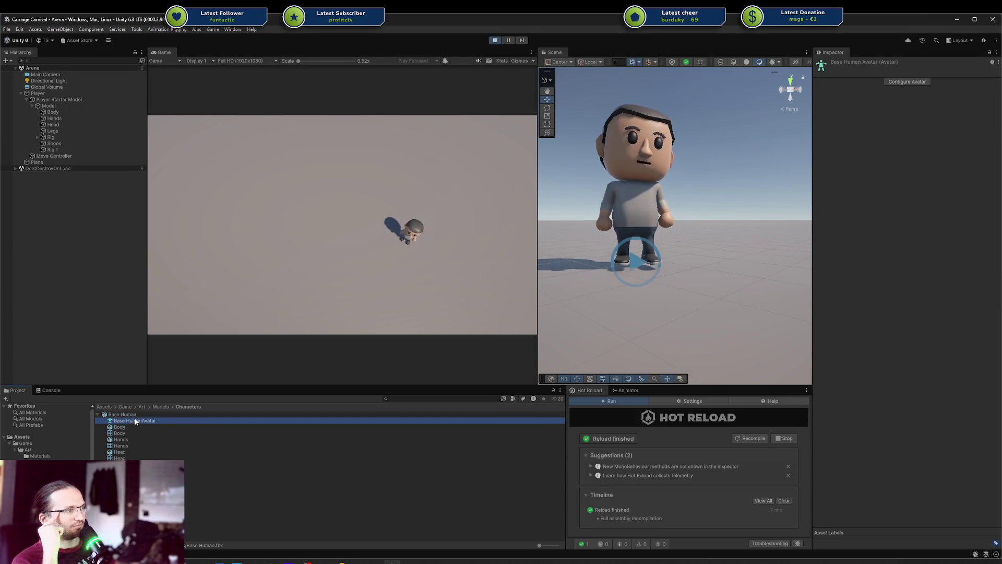
# Open the Base Human model's Rig import settings and inspect the Optimize Game Objects option
pyautogui.click(134, 415)
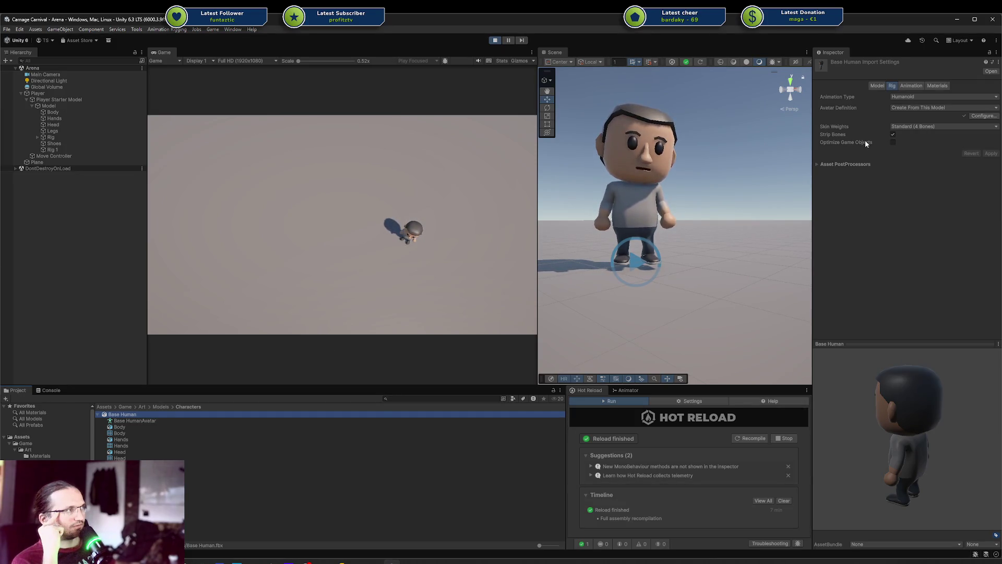
pyautogui.click(888, 152)
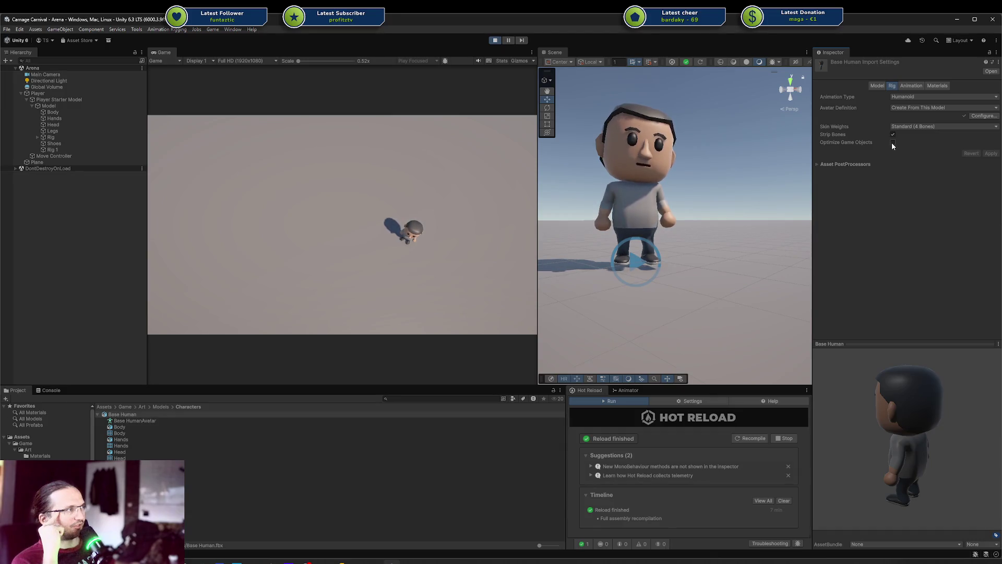
pyautogui.rightClick(860, 145)
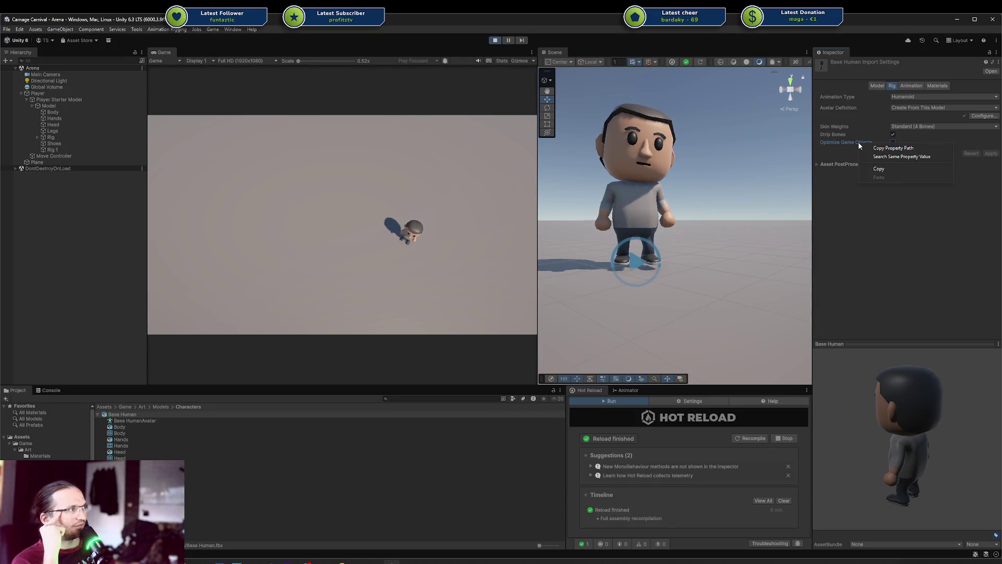
pyautogui.click(963, 76)
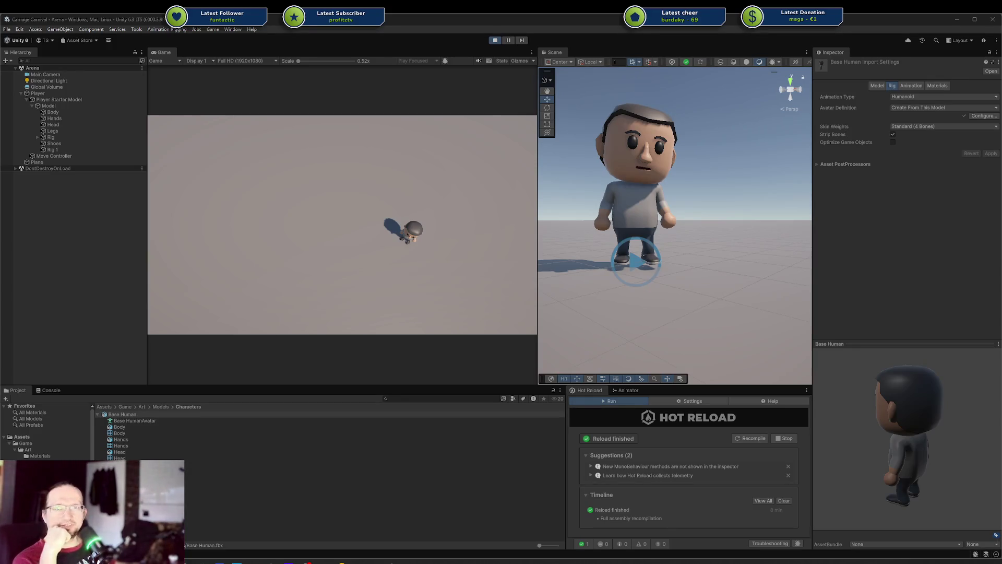
pyautogui.click(950, 244)
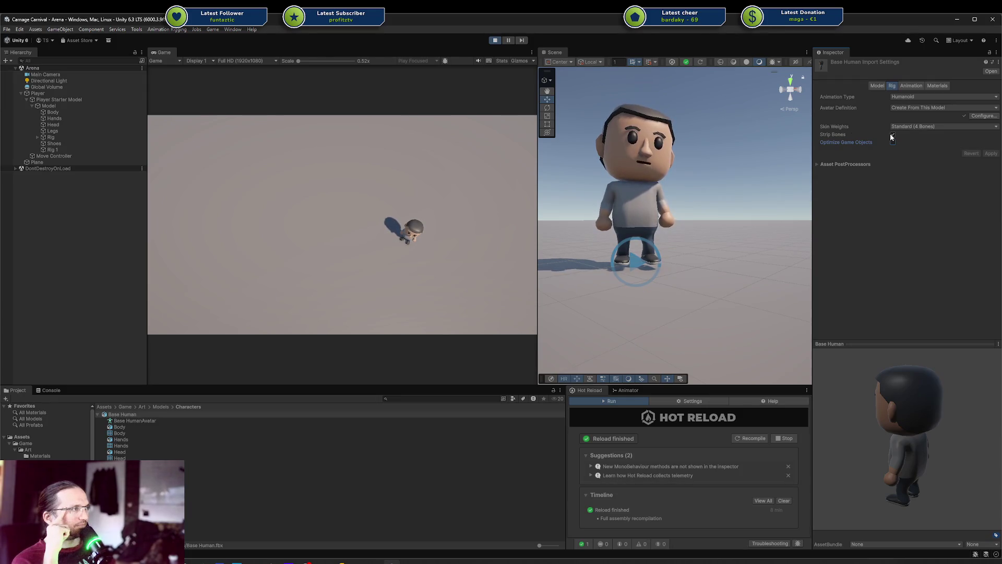
# Stop play mode and tick Optimize Game Objects
pyautogui.click(494, 41)
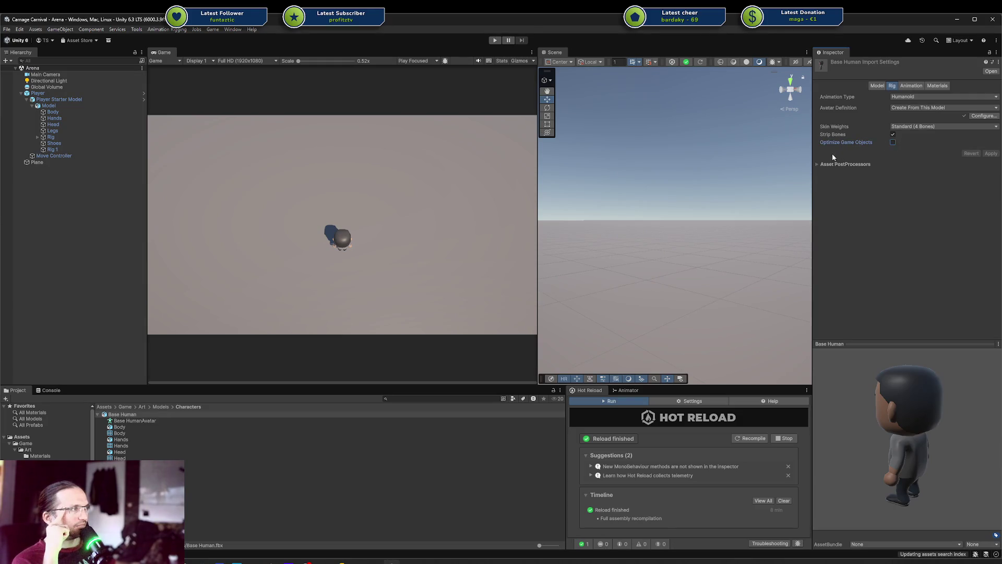
pyautogui.moveTo(860, 134)
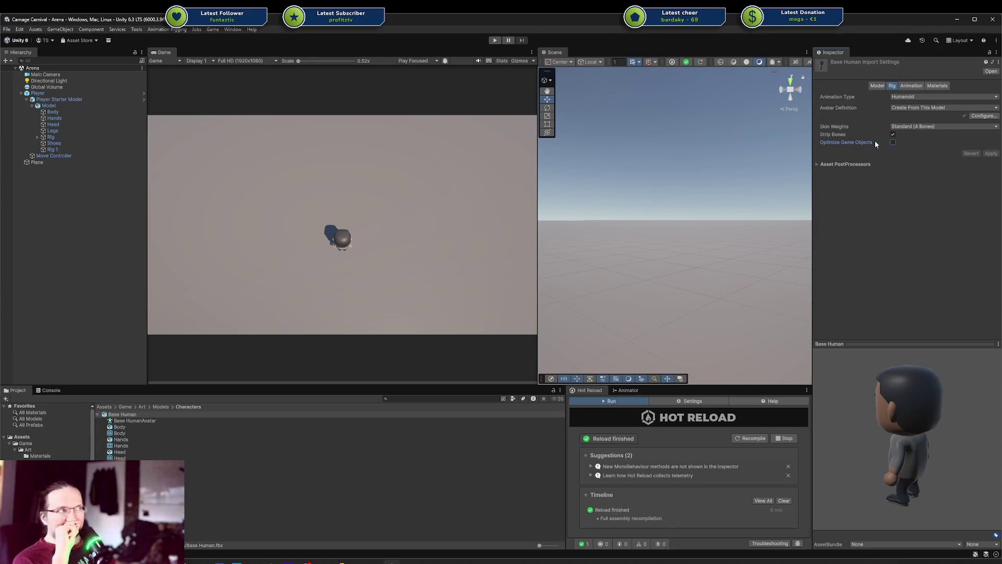
pyautogui.click(893, 142)
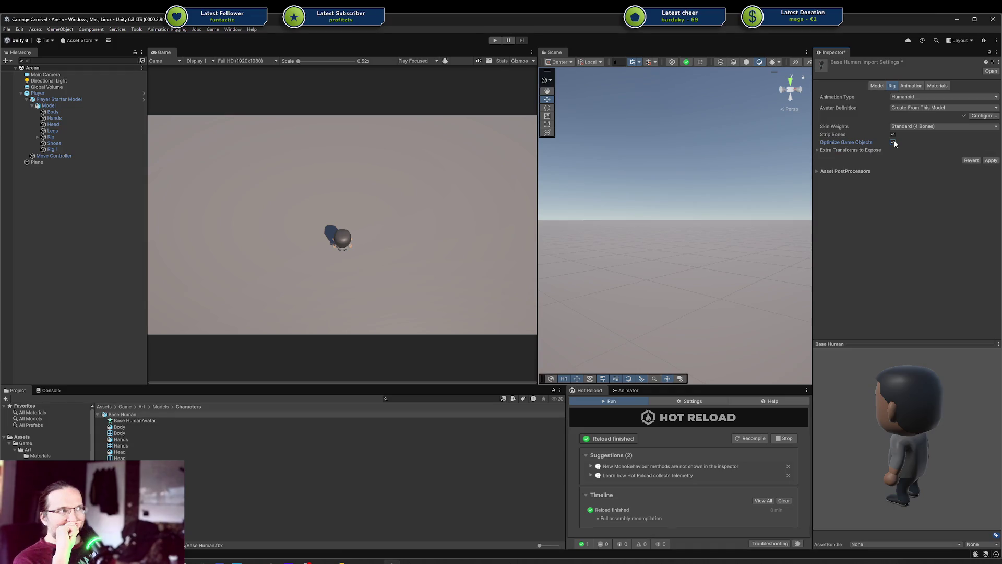
# Expand Extra Transforms to Expose, apply the rig change, and check the avatar via Configure then Done
pyautogui.click(844, 151)
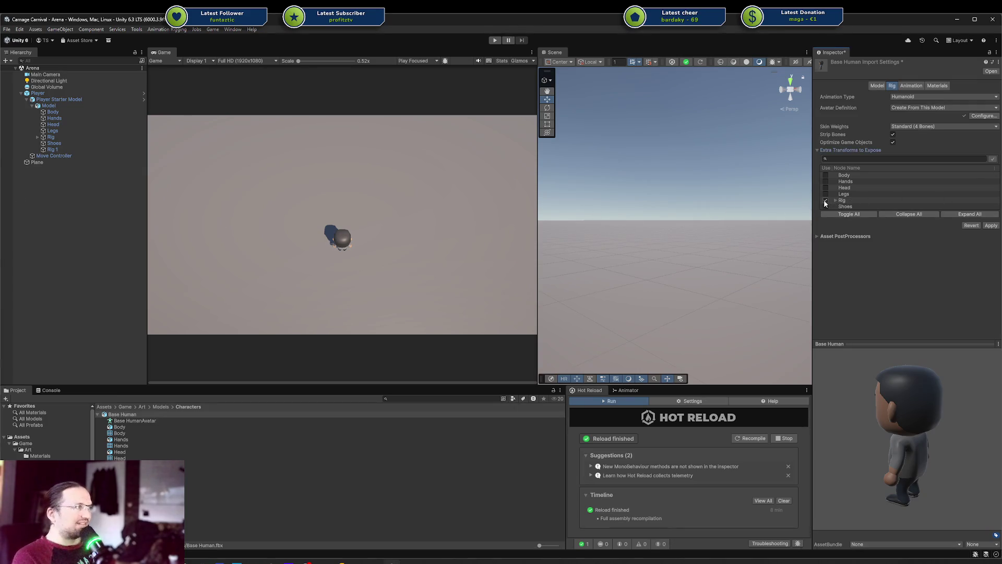
pyautogui.click(991, 225)
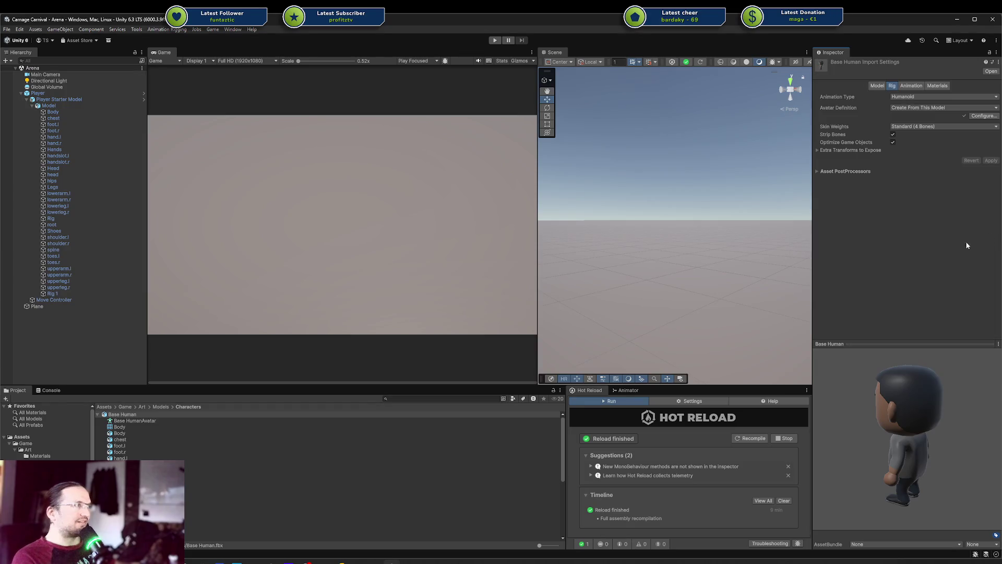
pyautogui.click(818, 150)
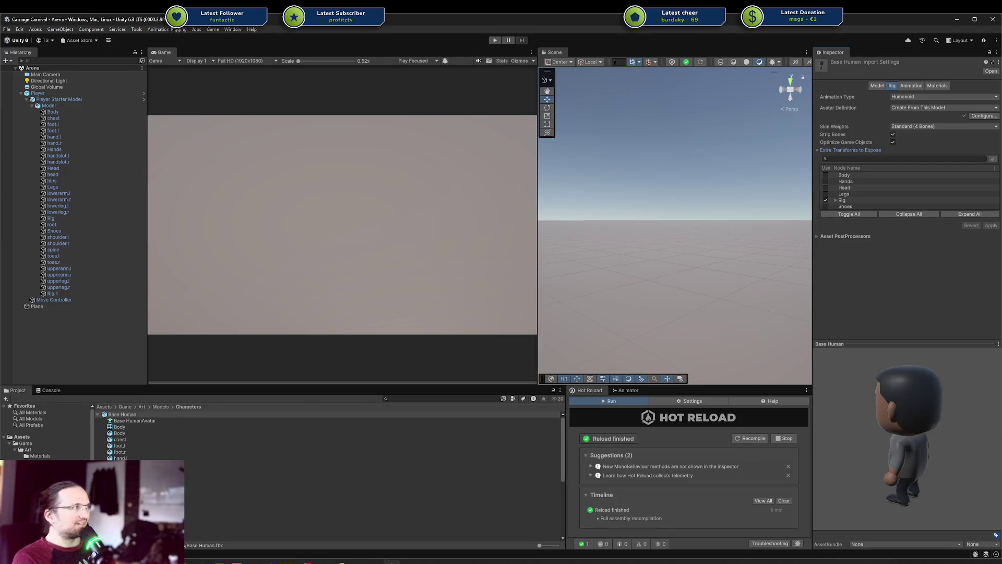
pyautogui.click(984, 117)
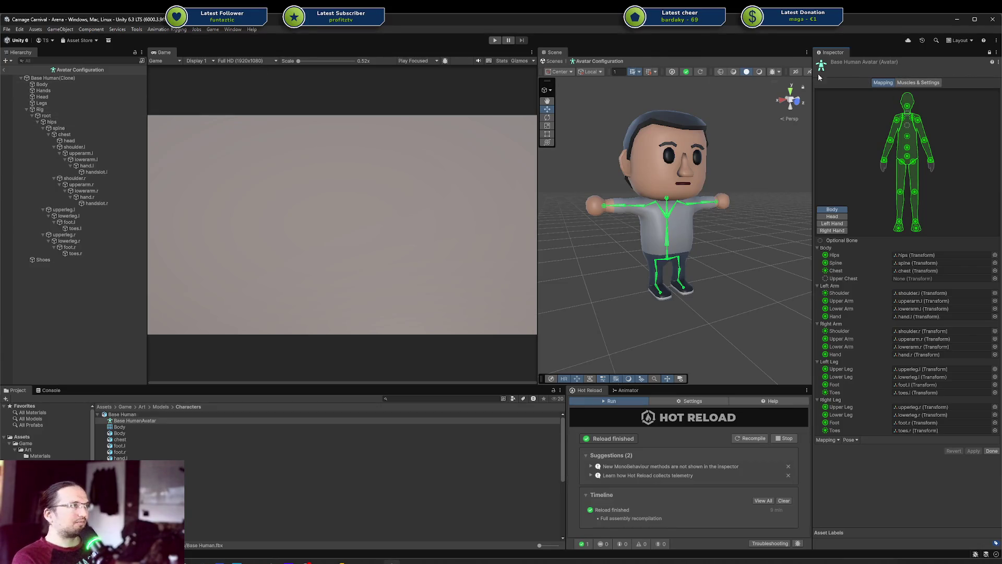
pyautogui.click(991, 451)
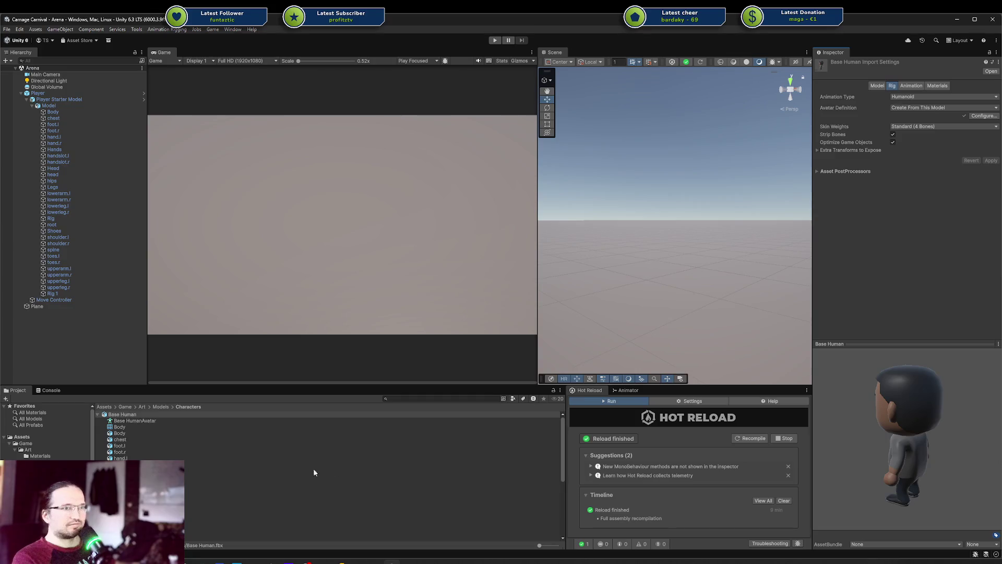
# Delete New Avatar Mask and create a new avatar mask named 'Test 2'
pyautogui.press('Delete')
pyautogui.press('Return')
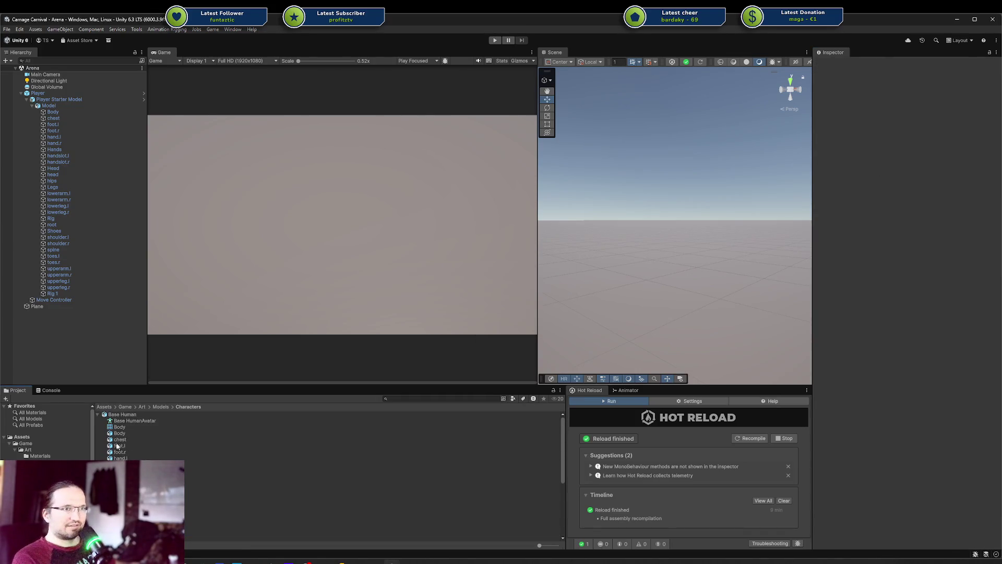
pyautogui.scroll(5, 221, 516)
pyautogui.rightClick(507, 459)
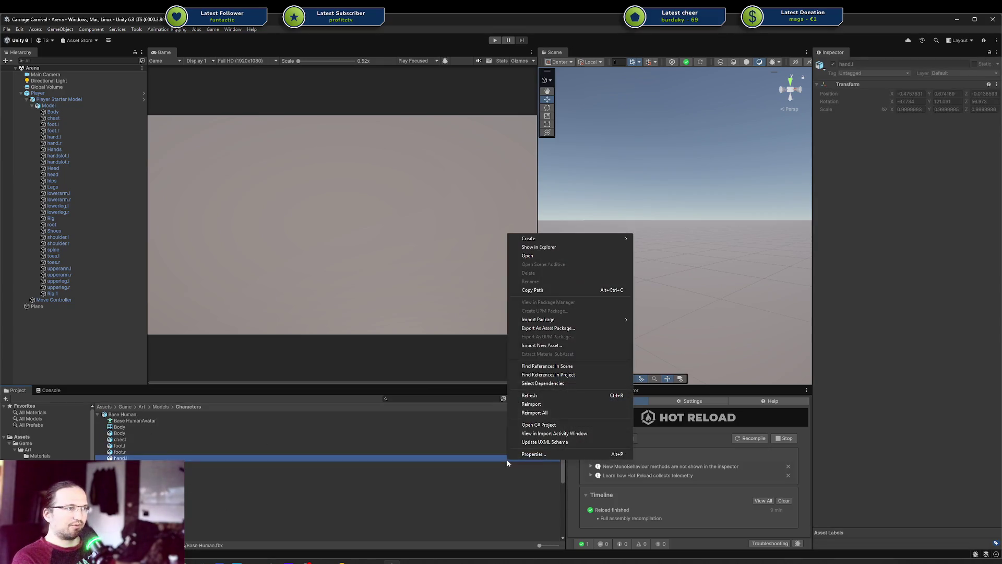
pyautogui.moveTo(559, 238)
pyautogui.moveTo(676, 286)
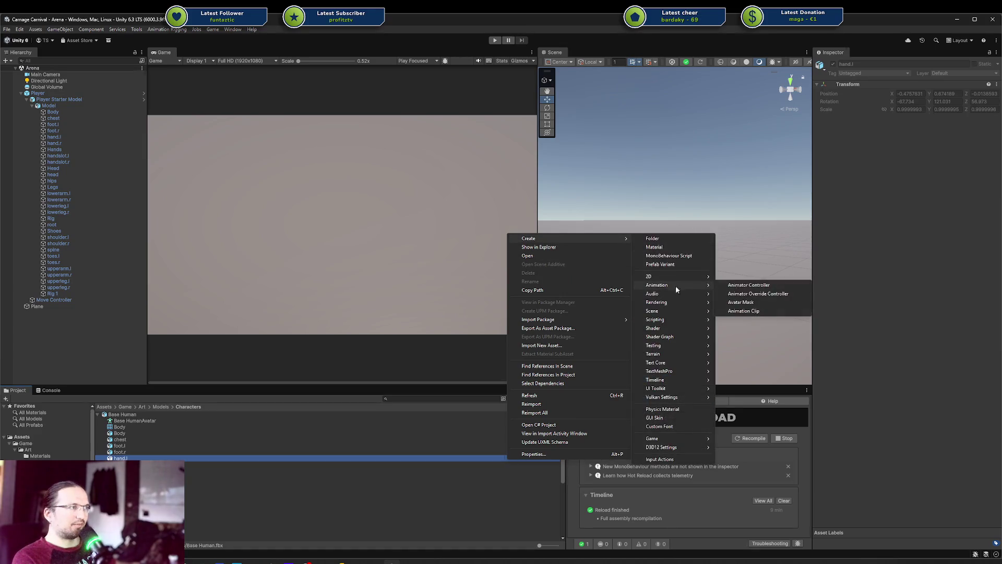
pyautogui.click(762, 303)
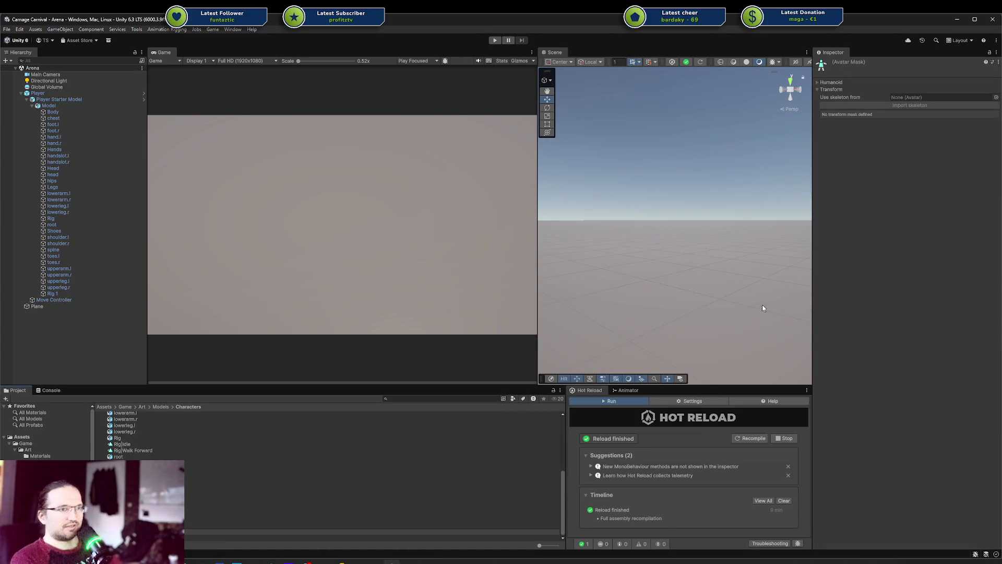
pyautogui.write('Test 2')
pyautogui.press('Return')
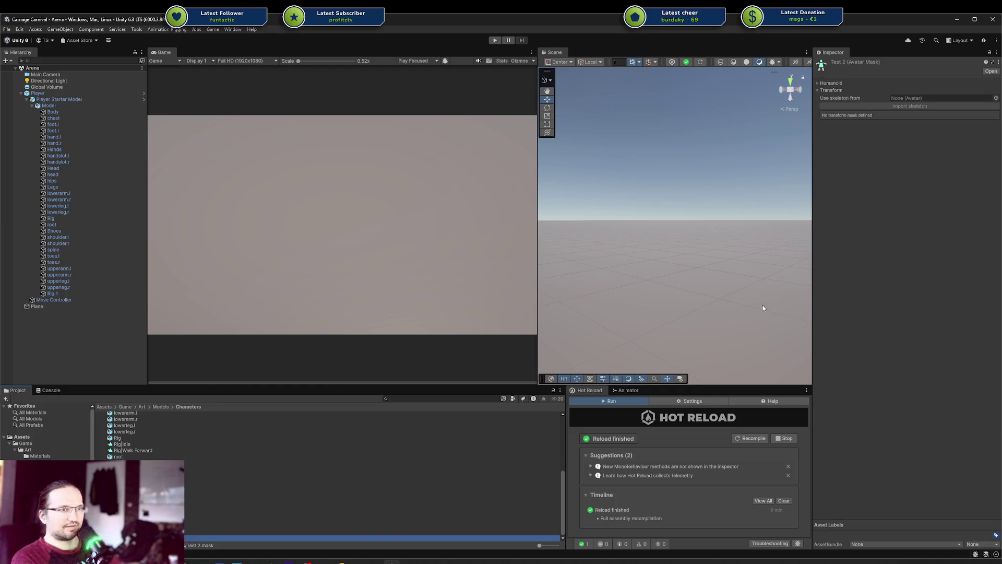
# Import the Base HumanAvatar skeleton's transforms into the Test 2 mask
pyautogui.scroll(5, 149, 419)
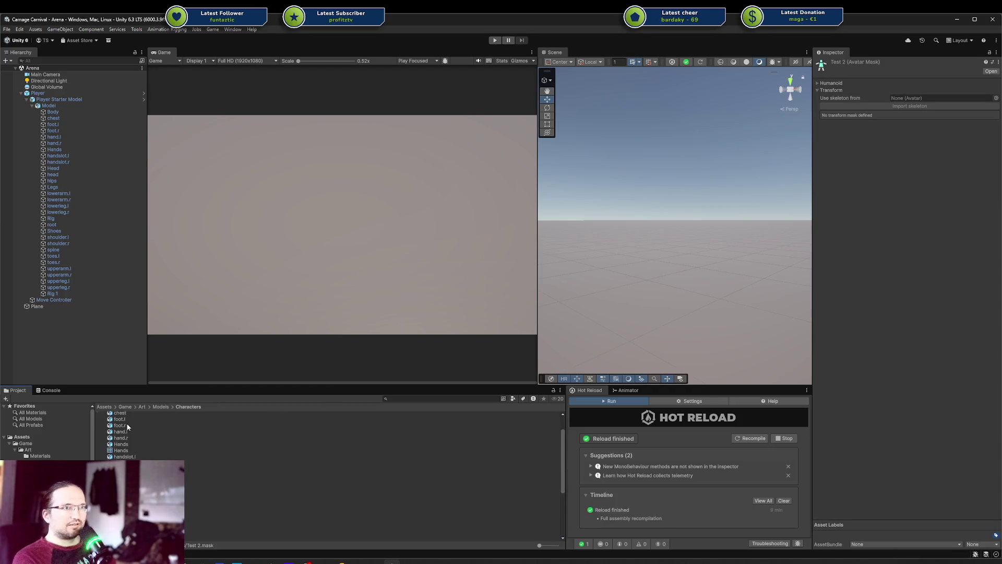
pyautogui.scroll(2, 150, 416)
pyautogui.moveTo(133, 421)
pyautogui.mouseDown()
pyautogui.moveTo(790, 202)
pyautogui.moveTo(926, 99)
pyautogui.mouseUp()
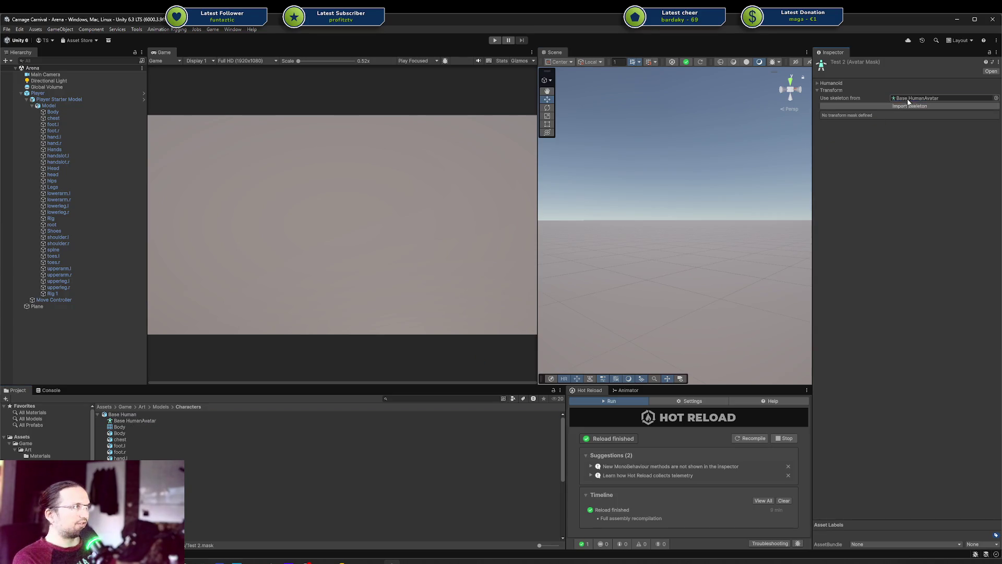
pyautogui.click(910, 106)
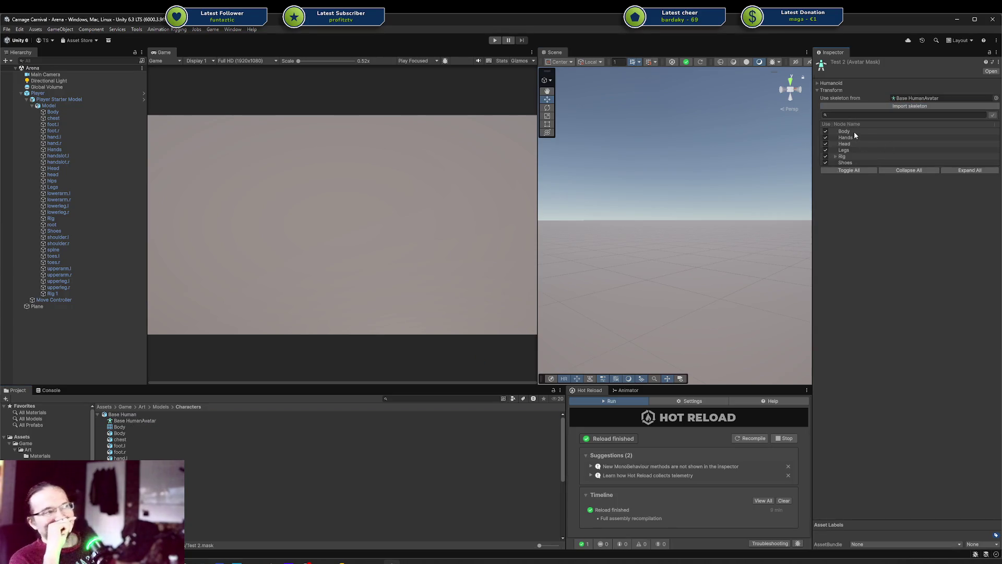
pyautogui.click(162, 421)
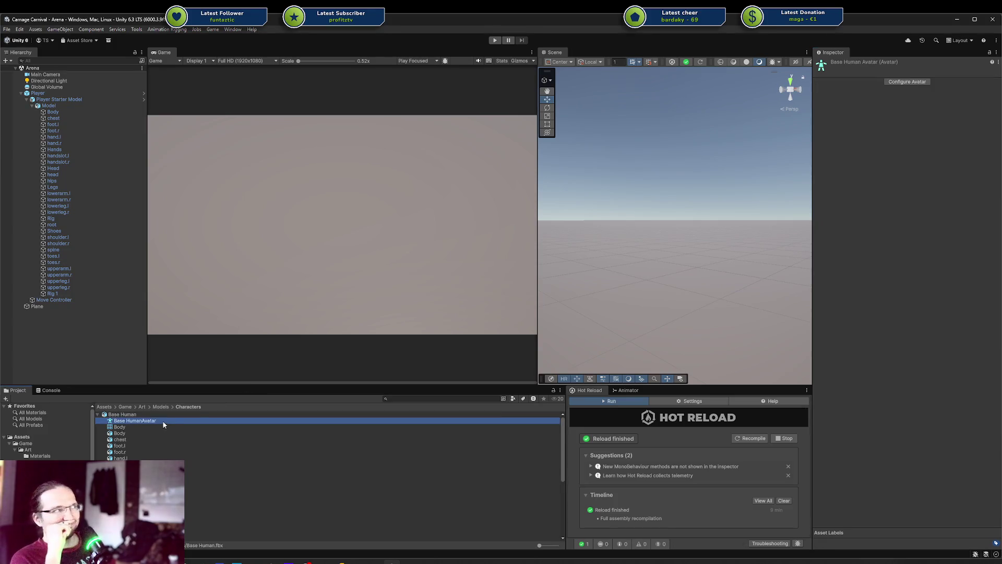
# Review the Base Human avatar's bone mapping, then return to the model's Rig import settings
pyautogui.click(897, 83)
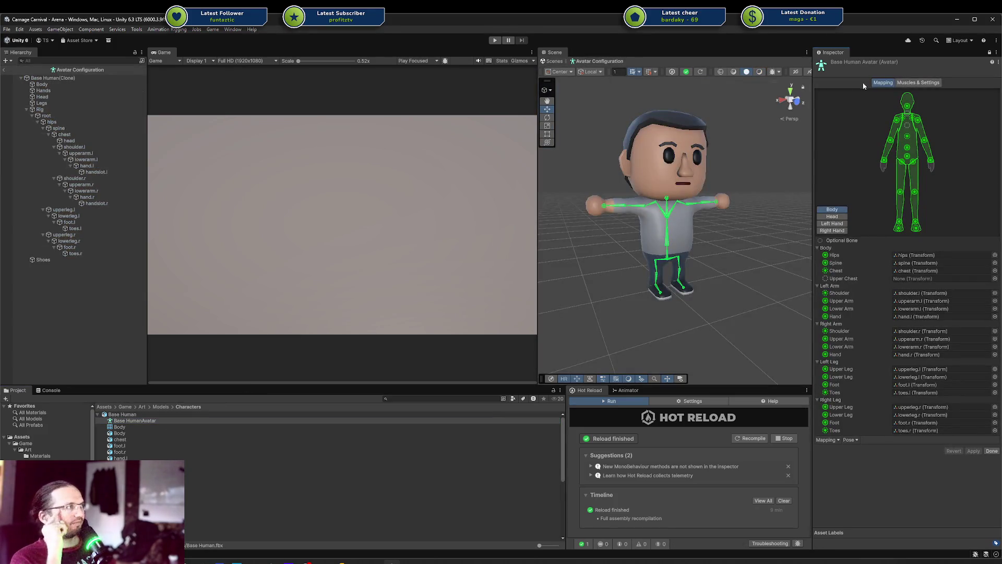
pyautogui.click(123, 414)
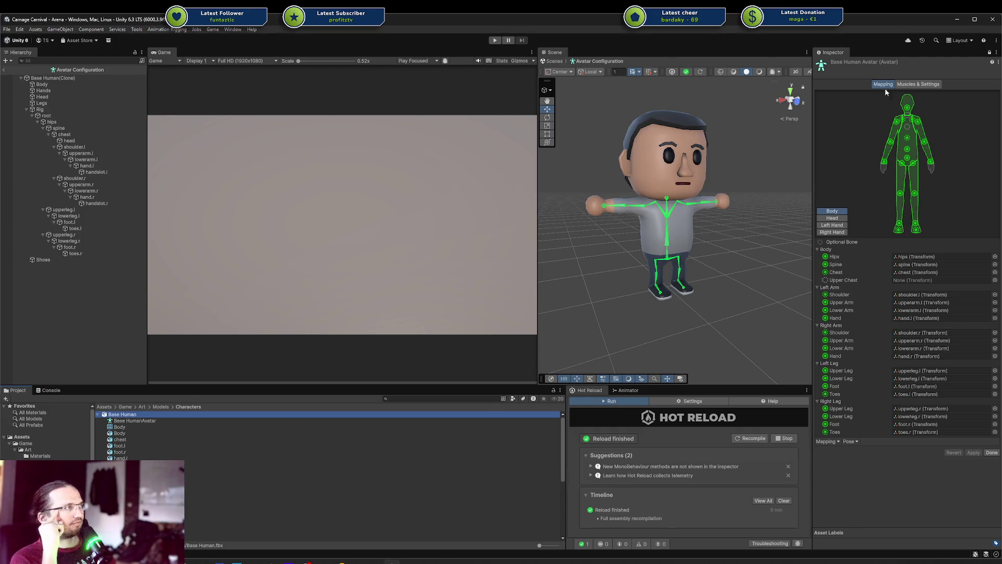
pyautogui.click(993, 453)
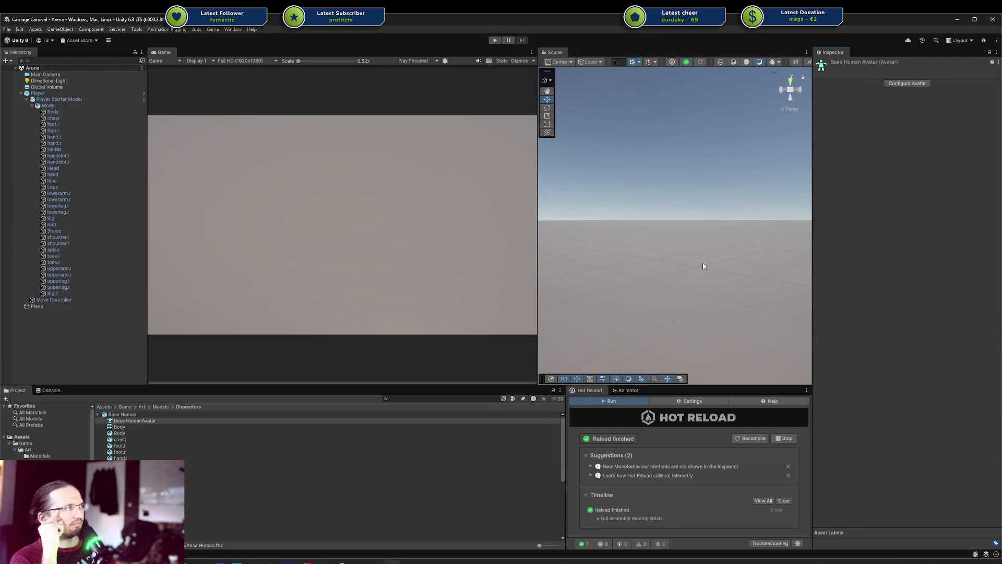
pyautogui.click(911, 86)
pyautogui.click(892, 86)
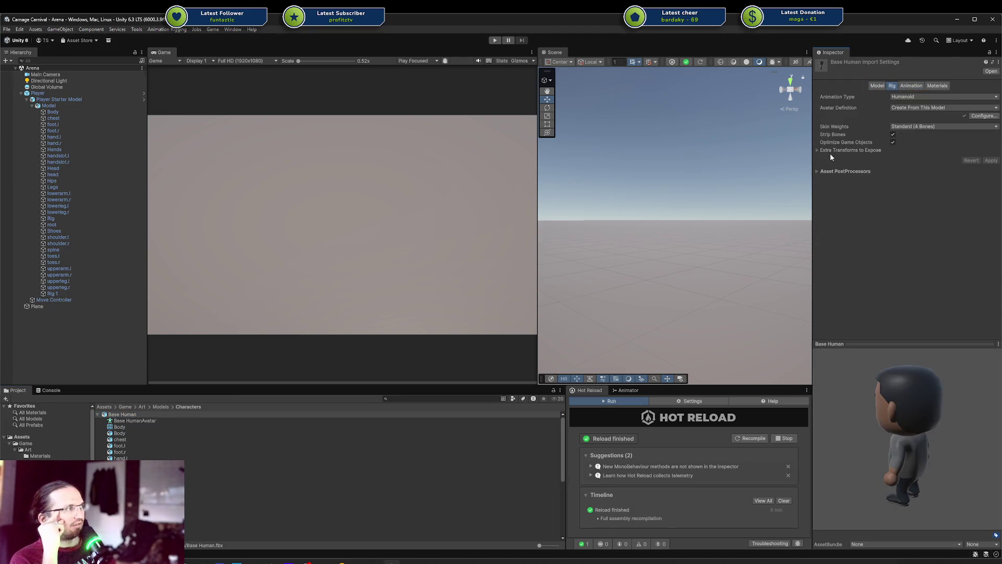
# Turn Optimize Game Objects off and apply, then re-enable it and apply again
pyautogui.click(819, 151)
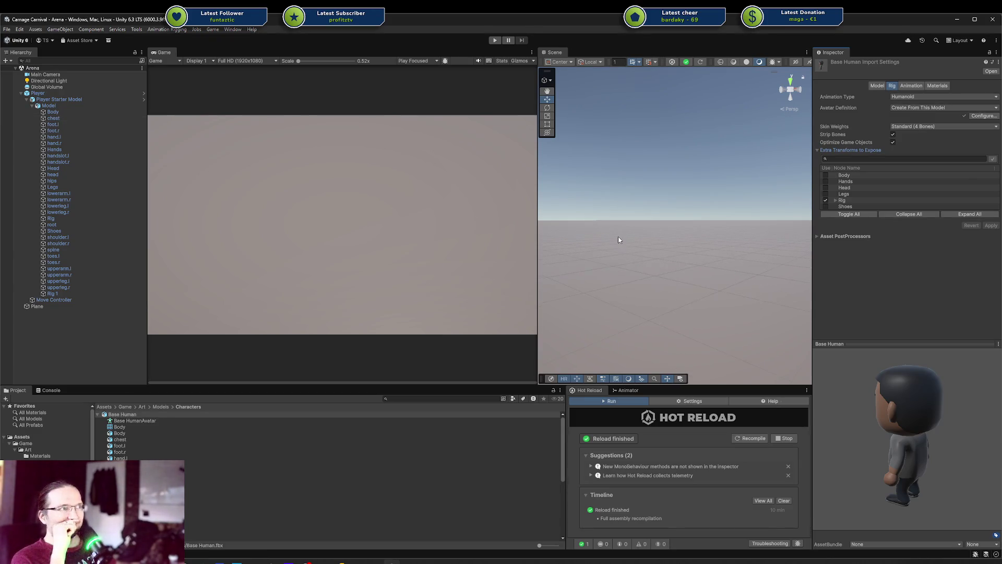
pyautogui.click(893, 142)
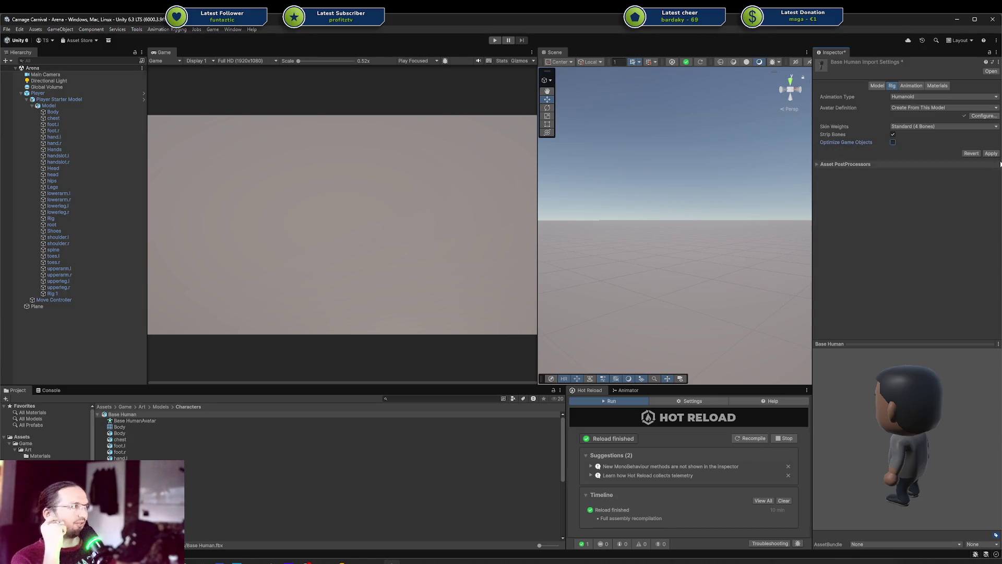
pyautogui.click(991, 154)
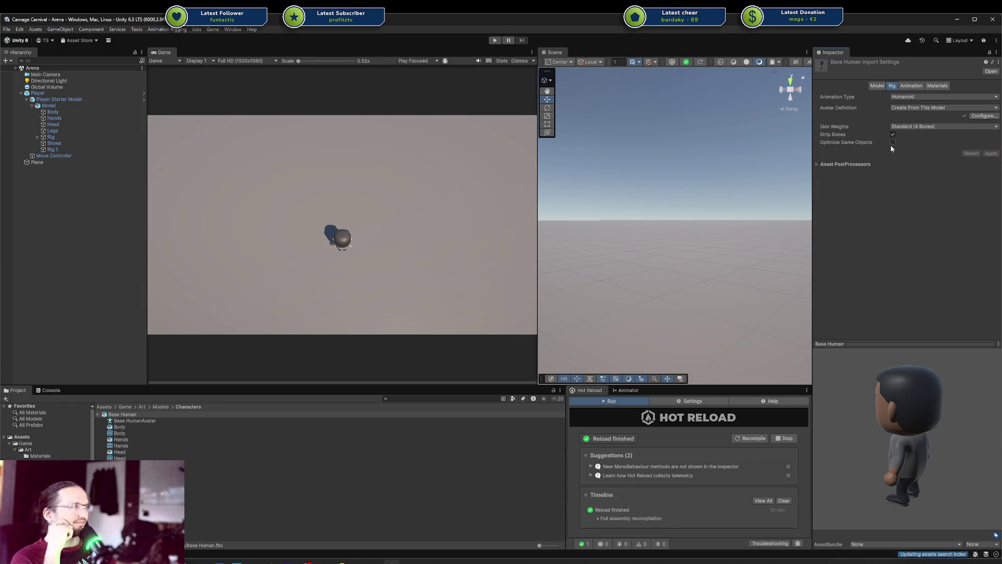
pyautogui.click(893, 142)
pyautogui.click(853, 150)
pyautogui.click(991, 225)
# Adjust the Extra Transforms to Expose list so only Rig is exposed, and apply
pyautogui.click(830, 150)
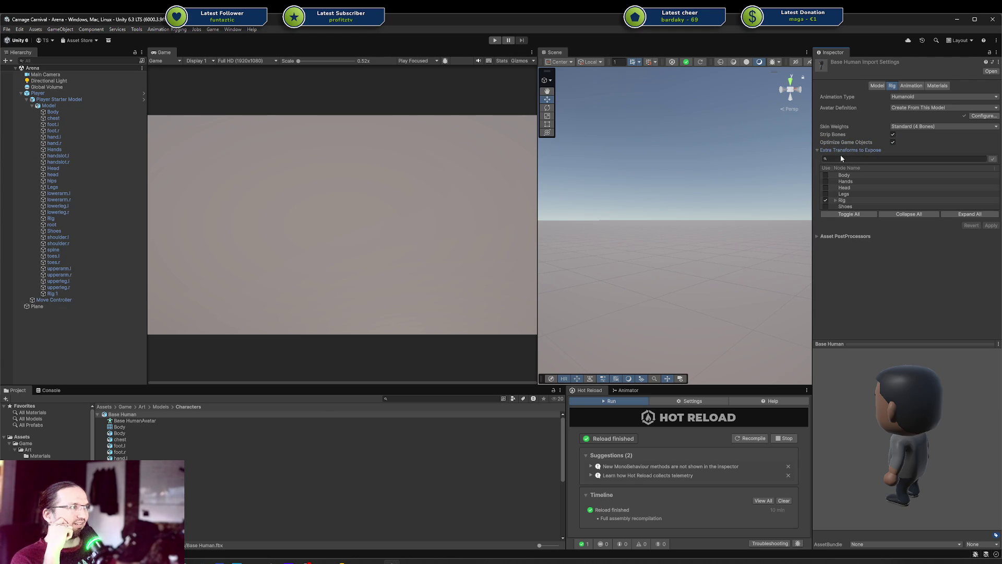
pyautogui.click(994, 226)
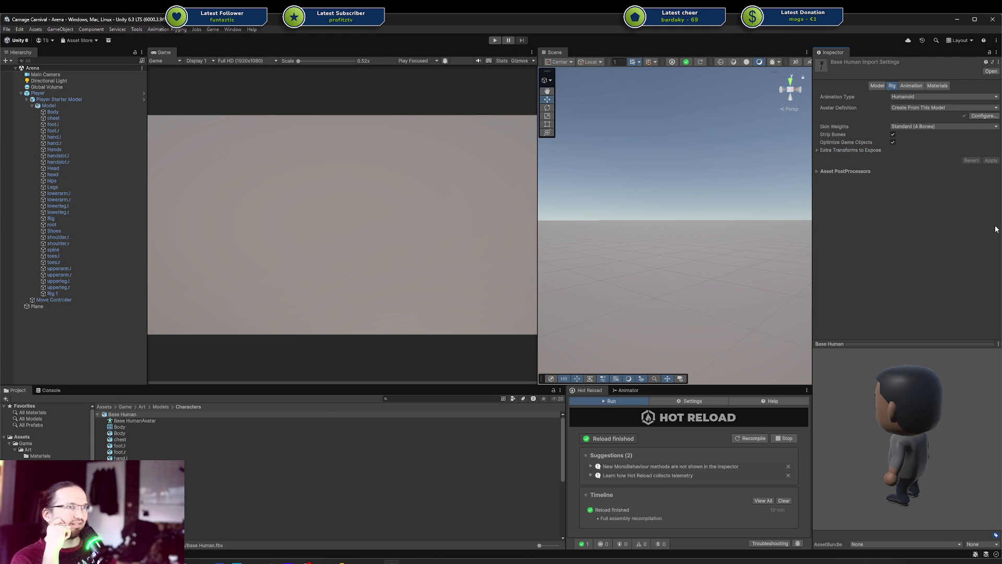
pyautogui.click(835, 150)
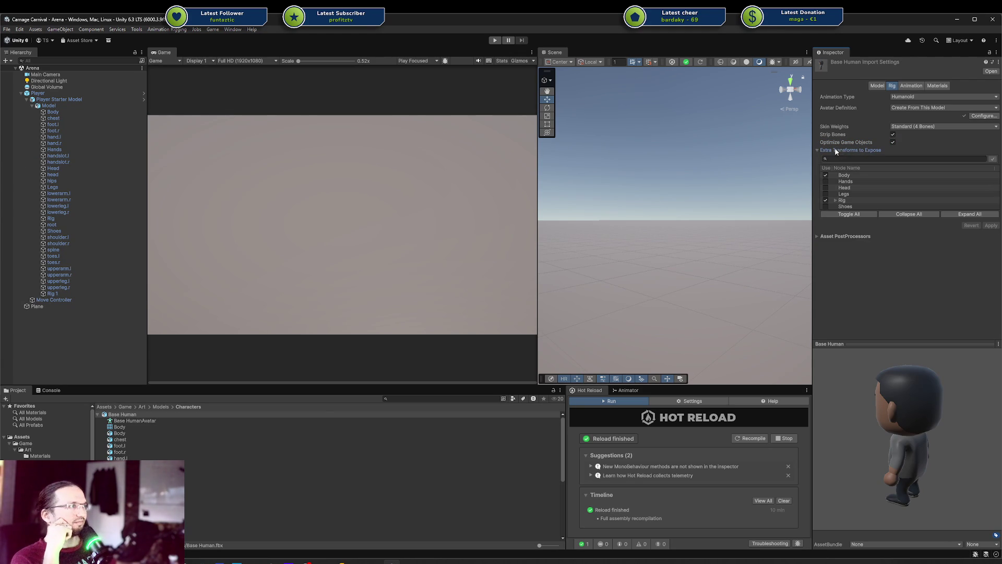
pyautogui.click(826, 174)
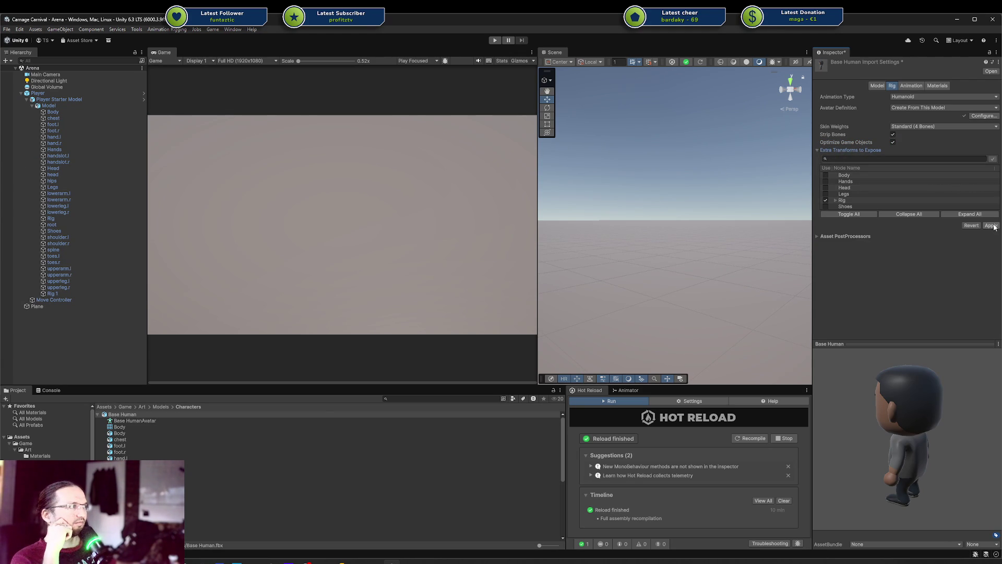
pyautogui.click(990, 225)
pyautogui.click(829, 152)
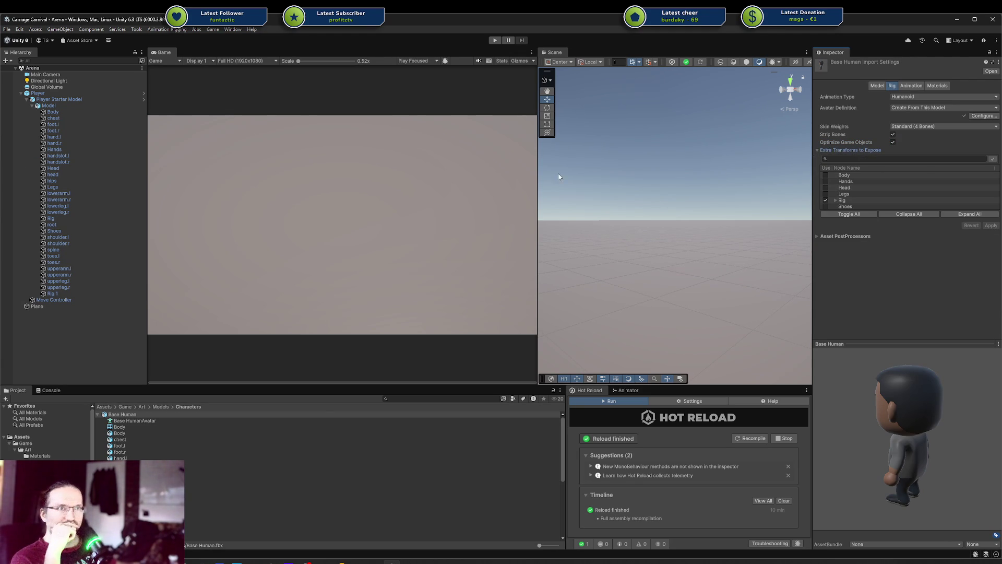
# Disable Optimize Game Objects on Base Human, apply it, and bring the character into Scene view
pyautogui.moveTo(645, 245)
pyautogui.mouseDown()
pyautogui.moveTo(742, 256)
pyautogui.moveTo(736, 214)
pyautogui.moveTo(741, 235)
pyautogui.moveTo(752, 225)
pyautogui.moveTo(767, 251)
pyautogui.moveTo(897, 278)
pyautogui.mouseUp()
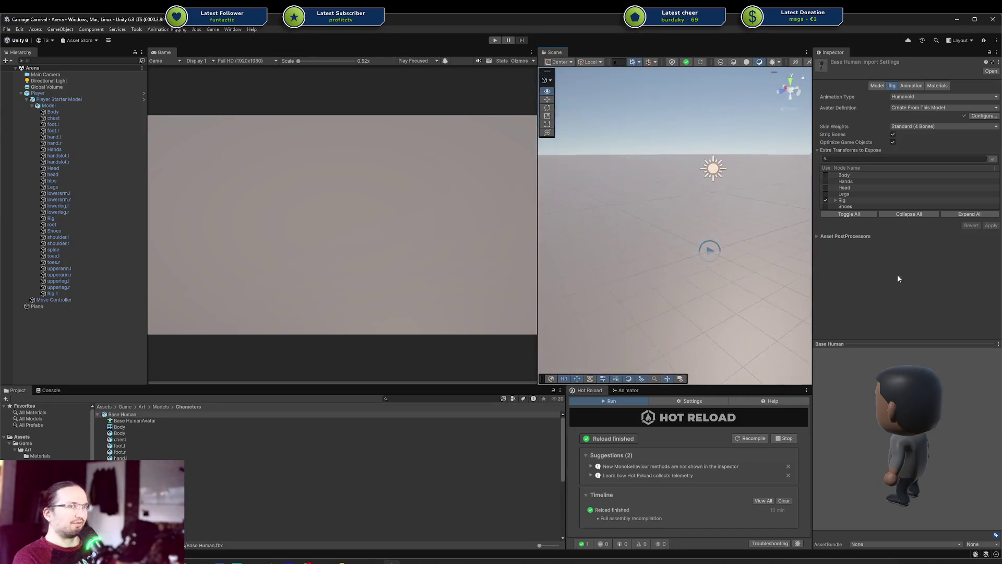
pyautogui.click(893, 142)
pyautogui.click(991, 153)
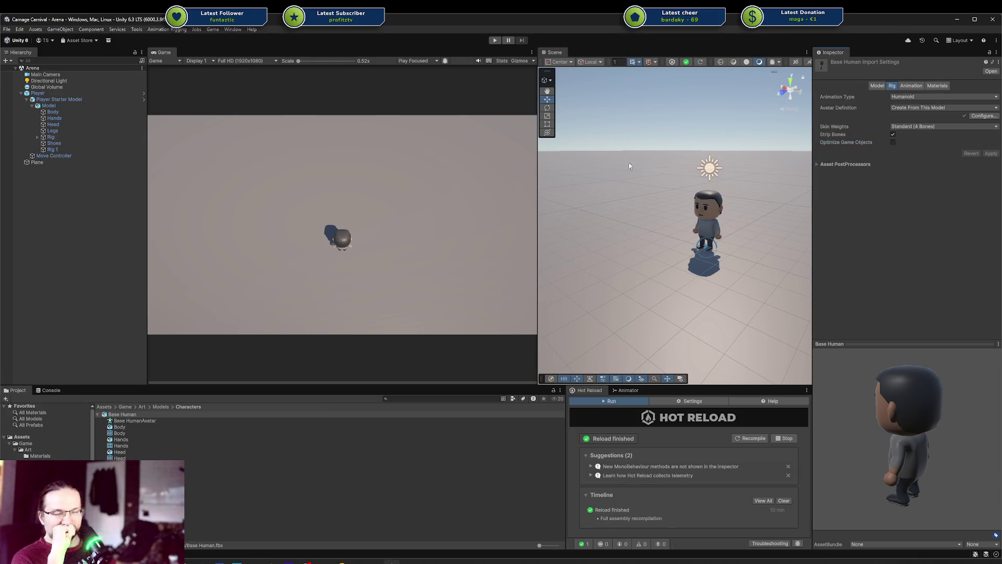
pyautogui.moveTo(628, 166)
pyautogui.mouseDown()
pyautogui.moveTo(657, 190)
pyautogui.moveTo(722, 177)
pyautogui.mouseUp()
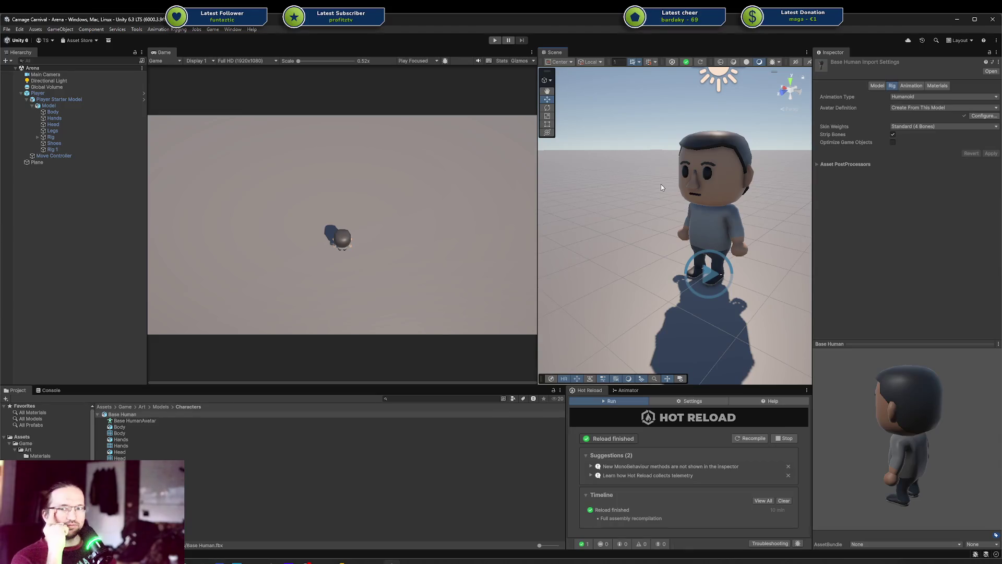
pyautogui.scroll(-2, 660, 182)
pyautogui.scroll(2, 731, 158)
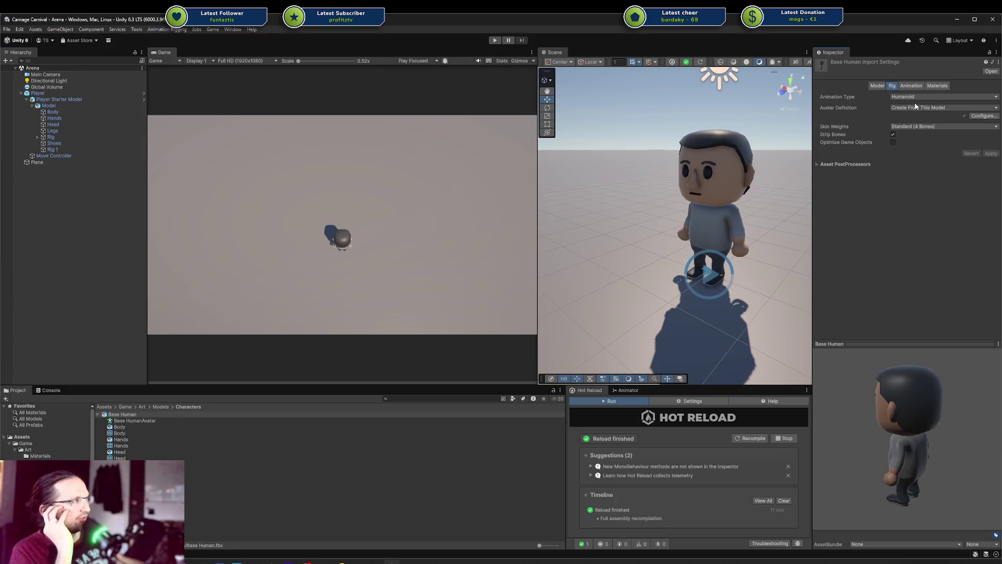
# Create the Test 2 Avatar Mask in the character folder and show its Humanoid body figure
pyautogui.click(911, 86)
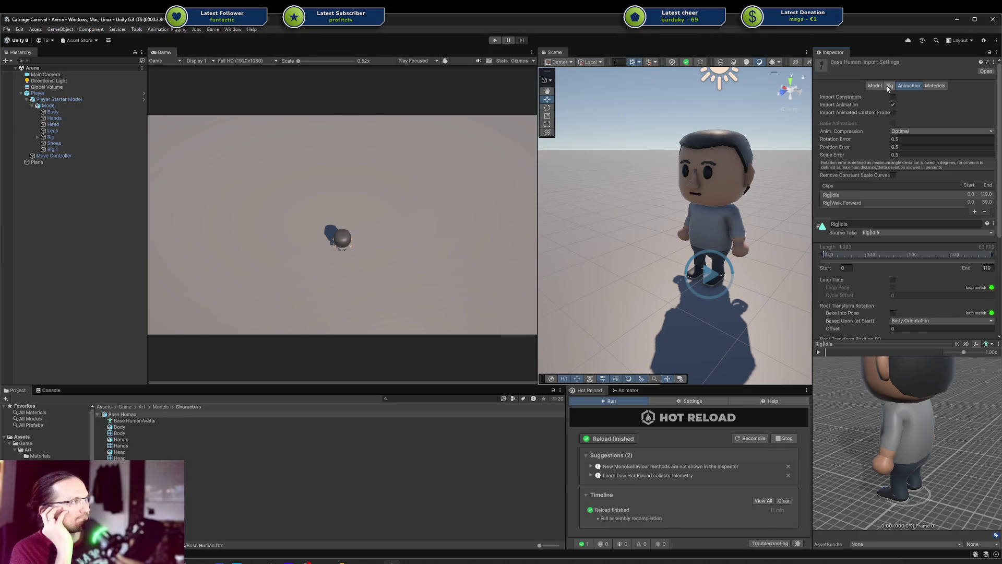
pyautogui.click(891, 86)
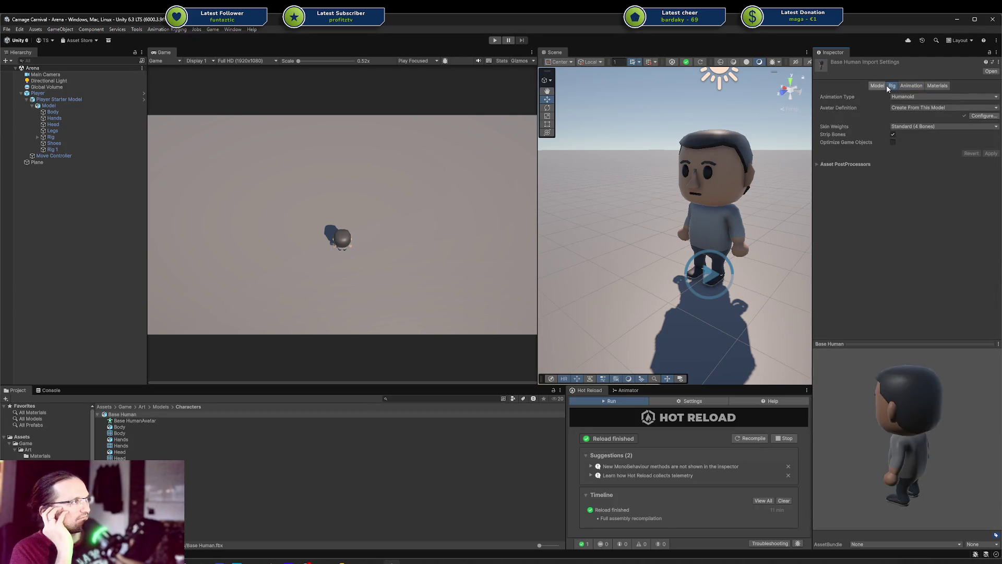
pyautogui.rightClick(157, 514)
pyautogui.click(209, 506)
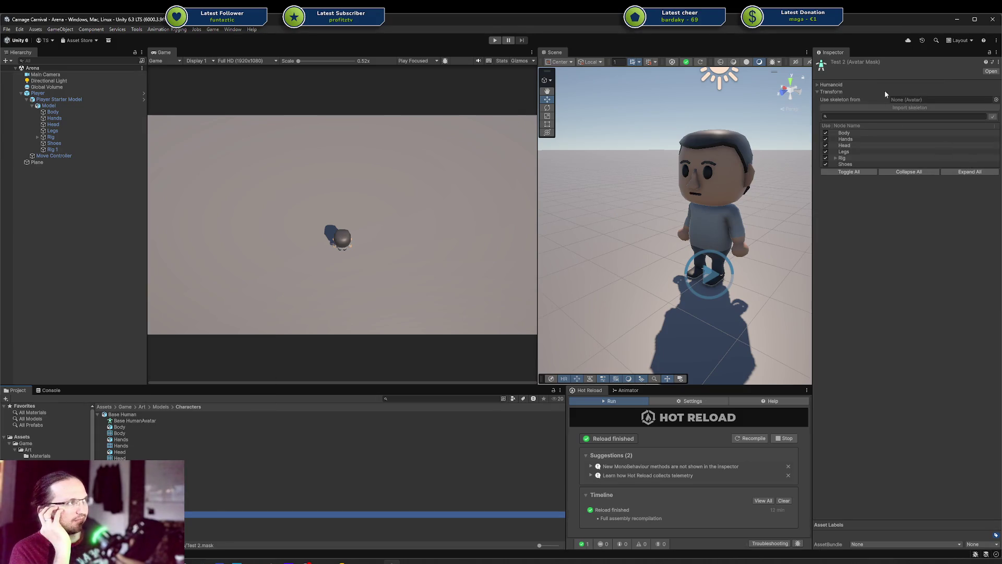
pyautogui.click(845, 87)
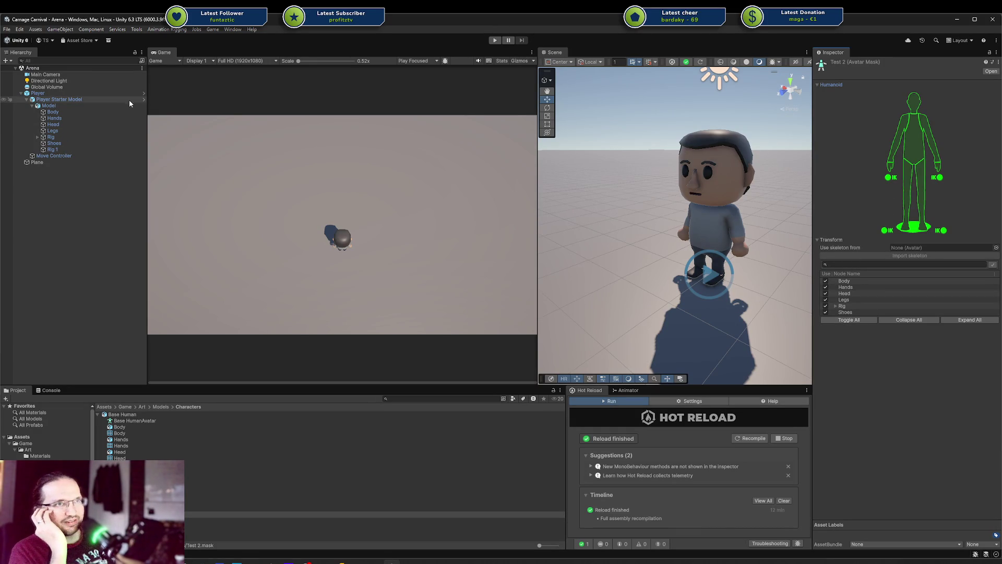
# Set the Model's Human Animator Mask to Test 2, apply it to the prefab, and enter play mode
pyautogui.click(91, 94)
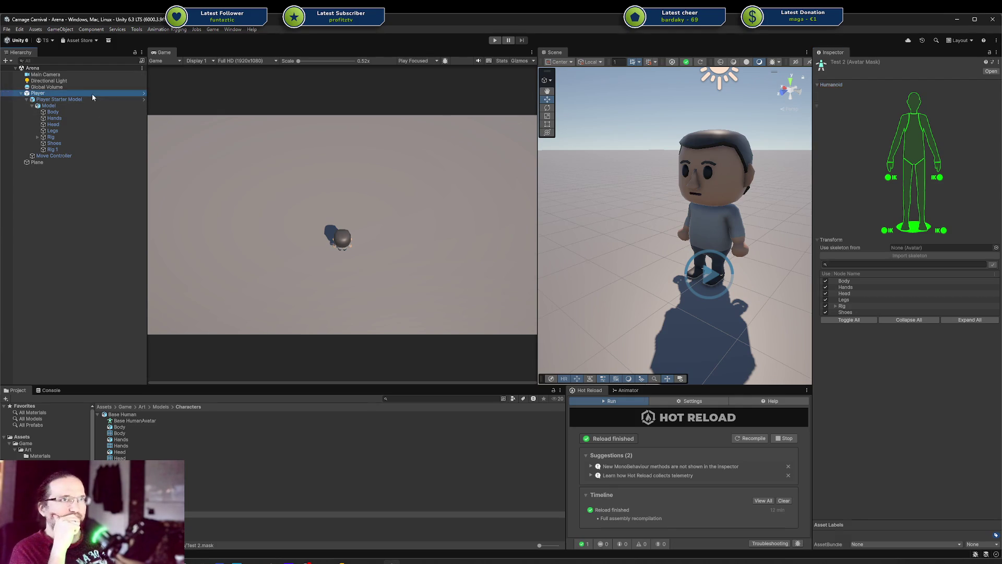
pyautogui.click(84, 98)
pyautogui.click(77, 105)
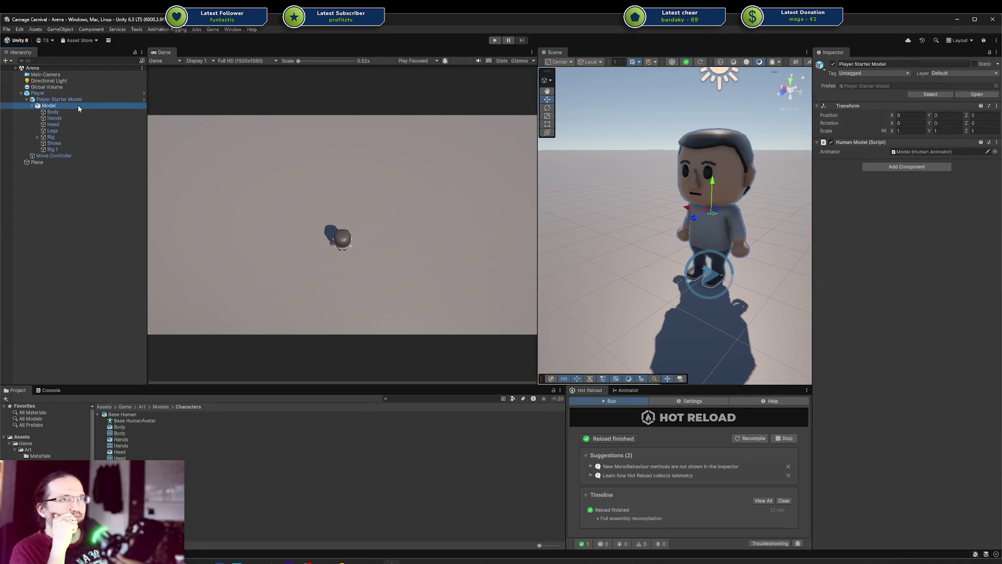
pyautogui.moveTo(993, 233); pyautogui.dragTo(935, 195)
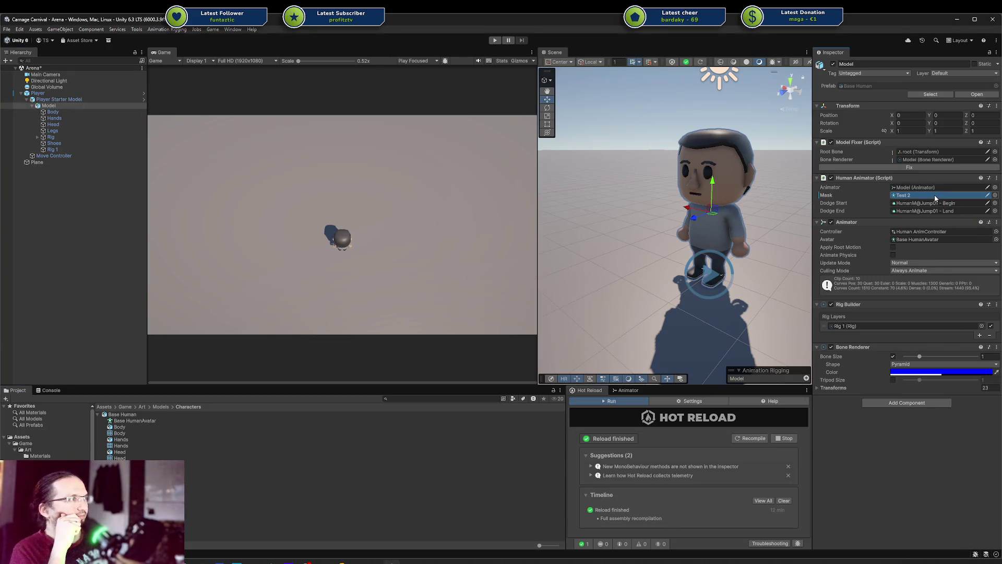
pyautogui.rightClick(834, 196)
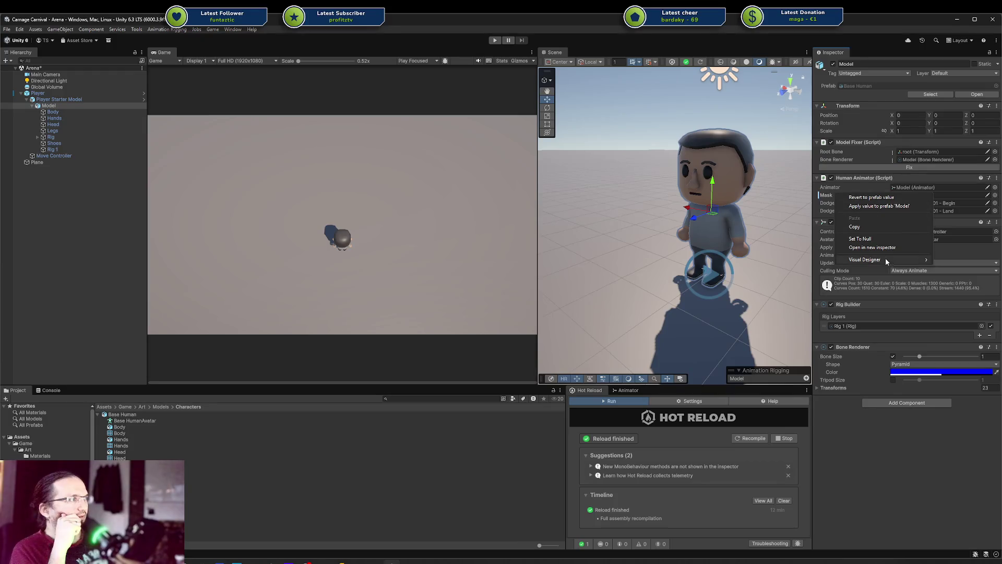
pyautogui.click(888, 206)
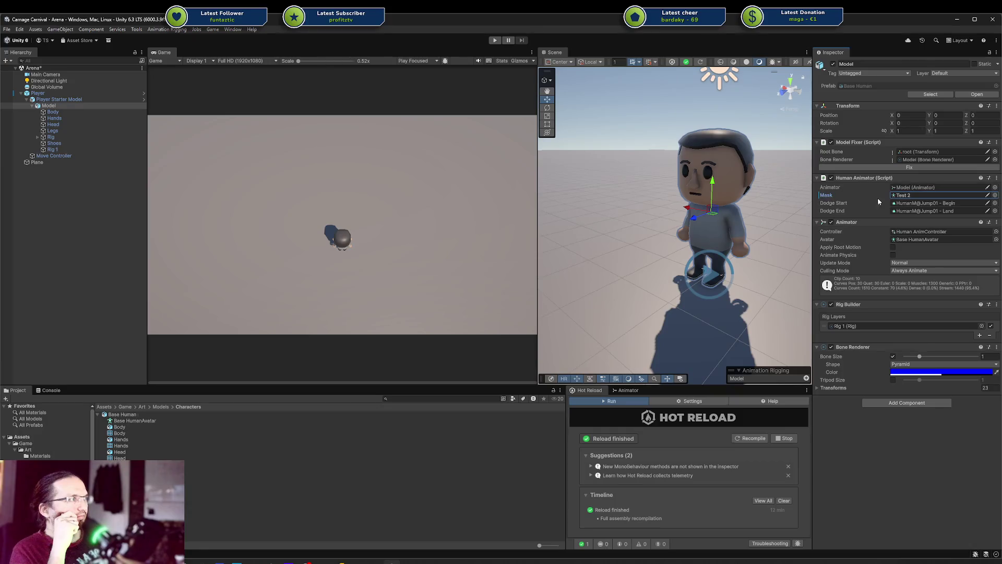
pyautogui.click(495, 40)
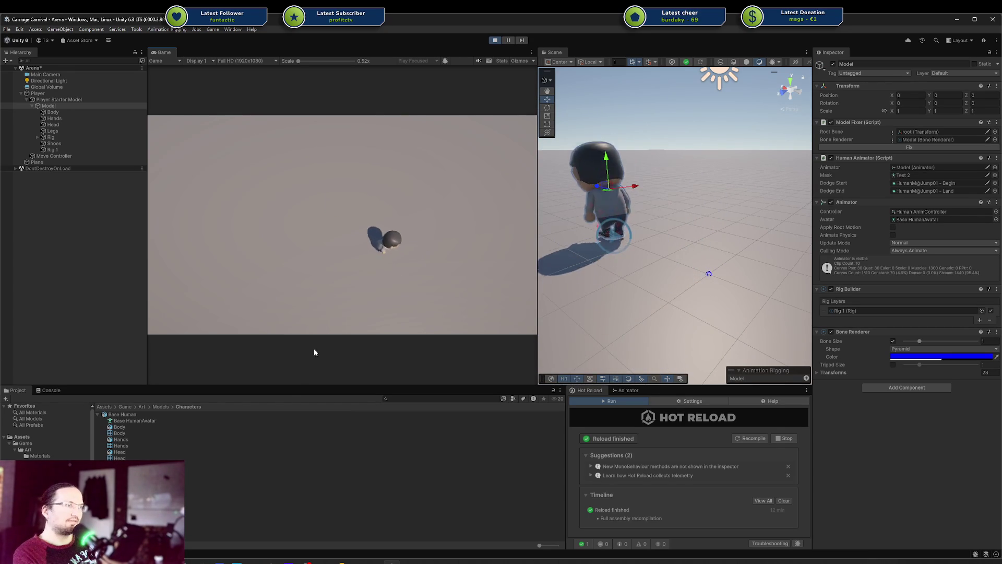
pyautogui.hotkey('alt', 'Tab')
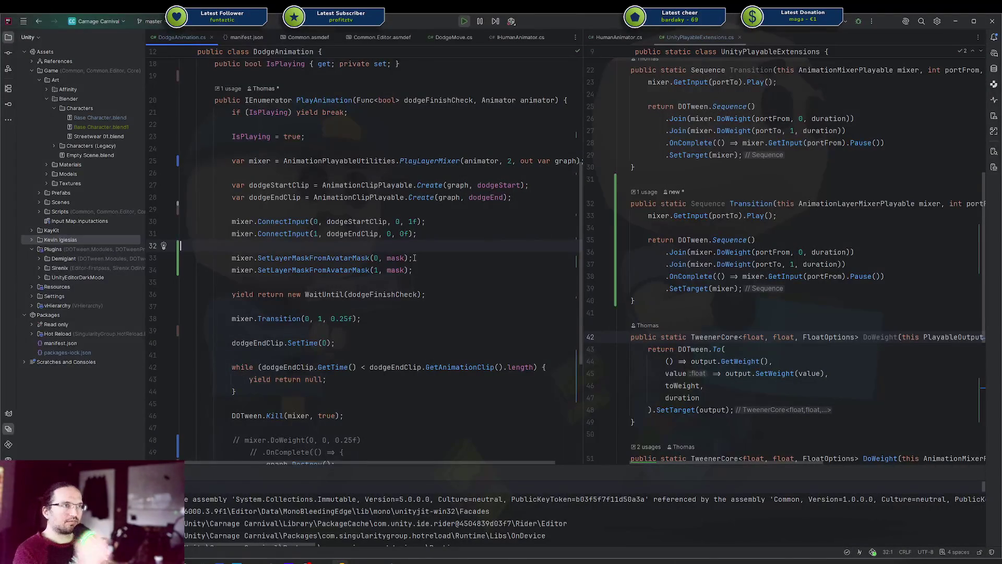
pyautogui.scroll(-3, 418, 252)
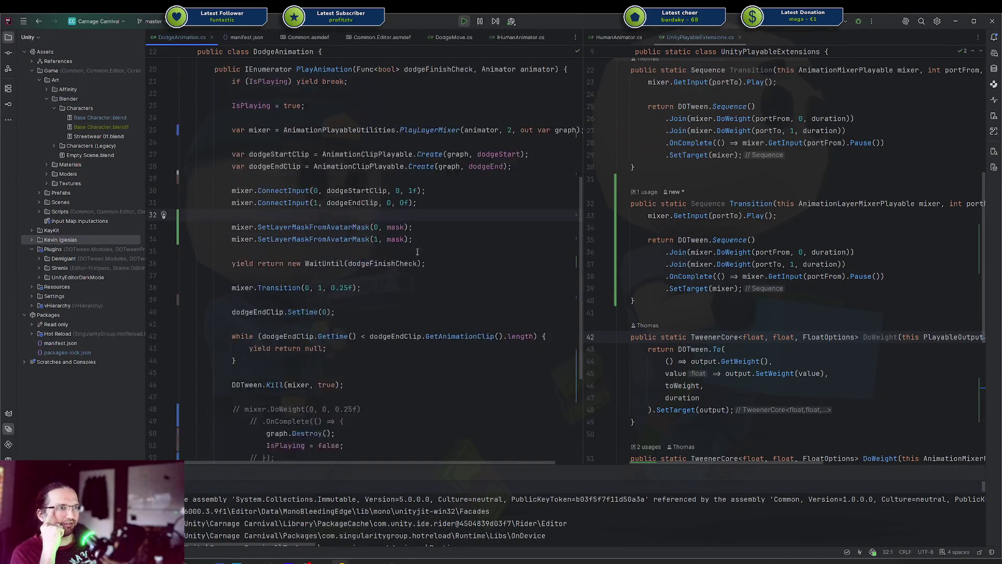
pyautogui.scroll(2, 417, 252)
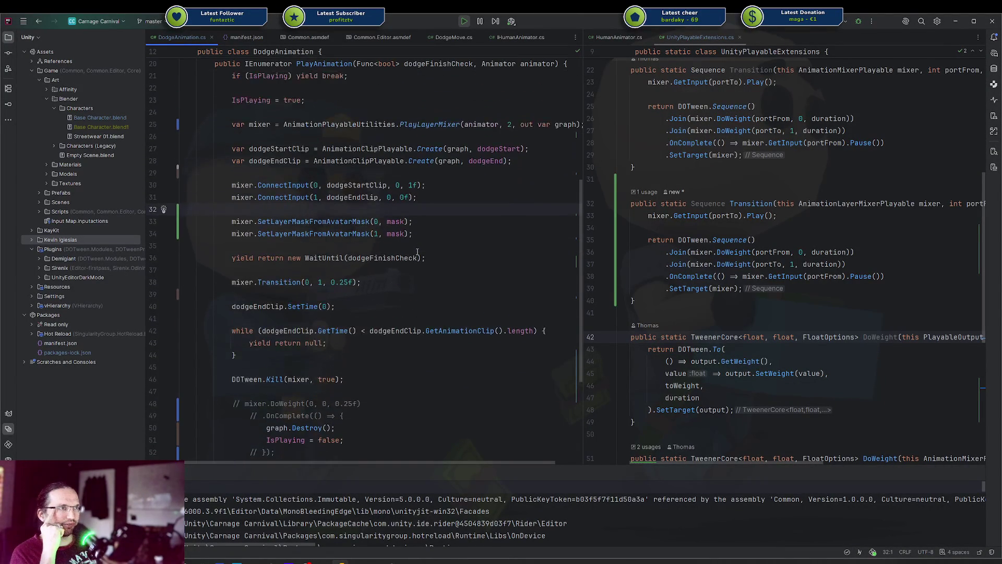
pyautogui.click(425, 238)
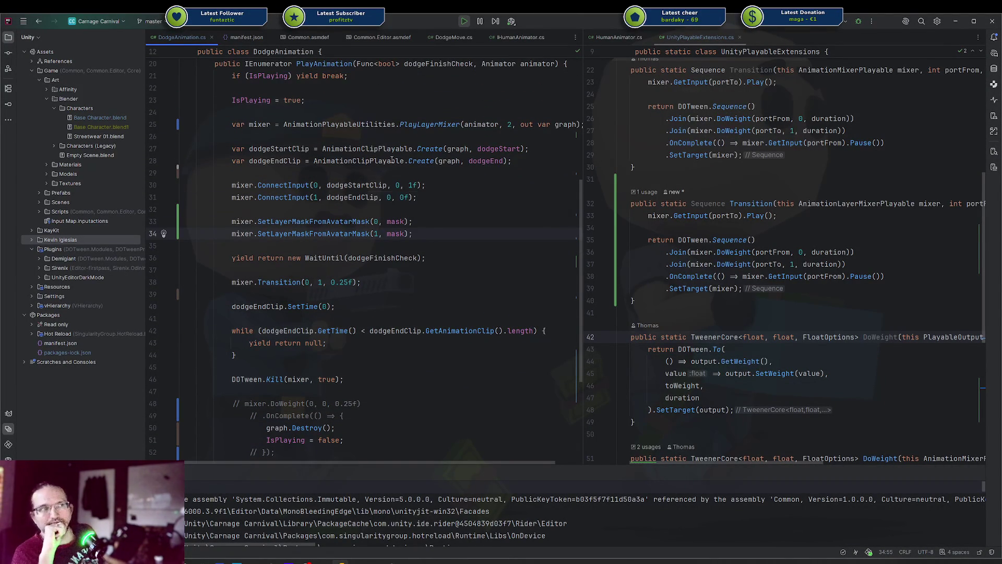
pyautogui.doubleClick(438, 150)
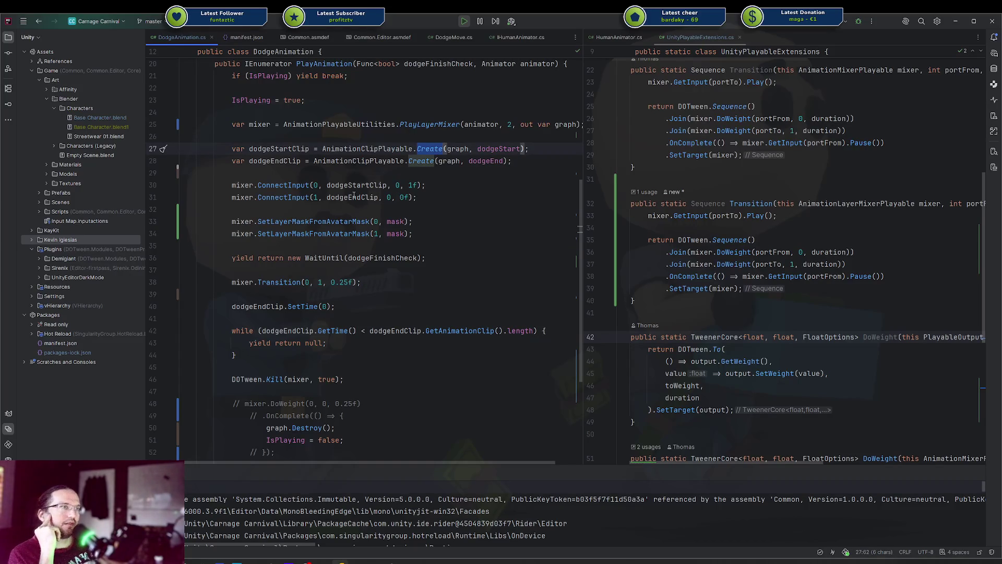
pyautogui.doubleClick(371, 257)
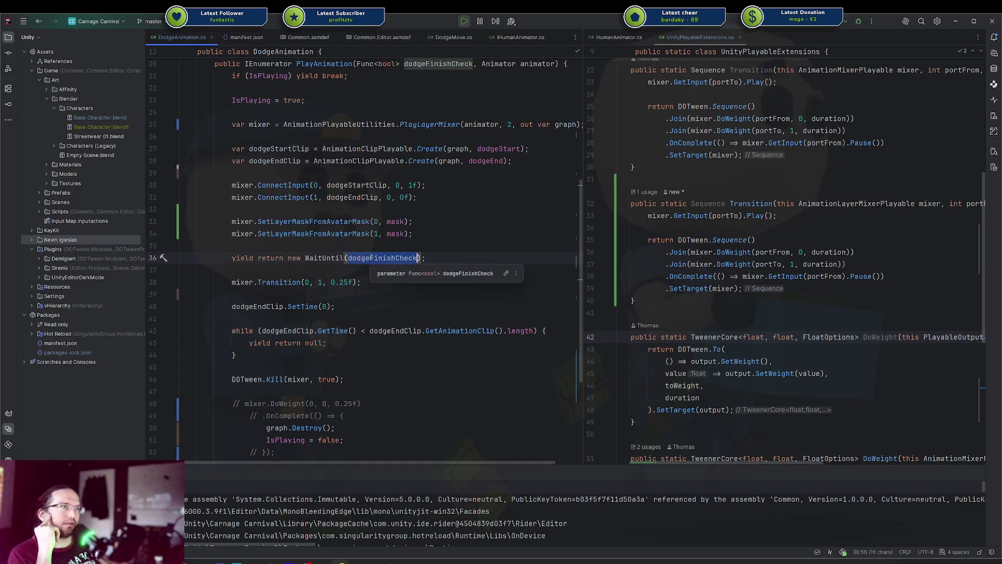
pyautogui.scroll(3, 381, 257)
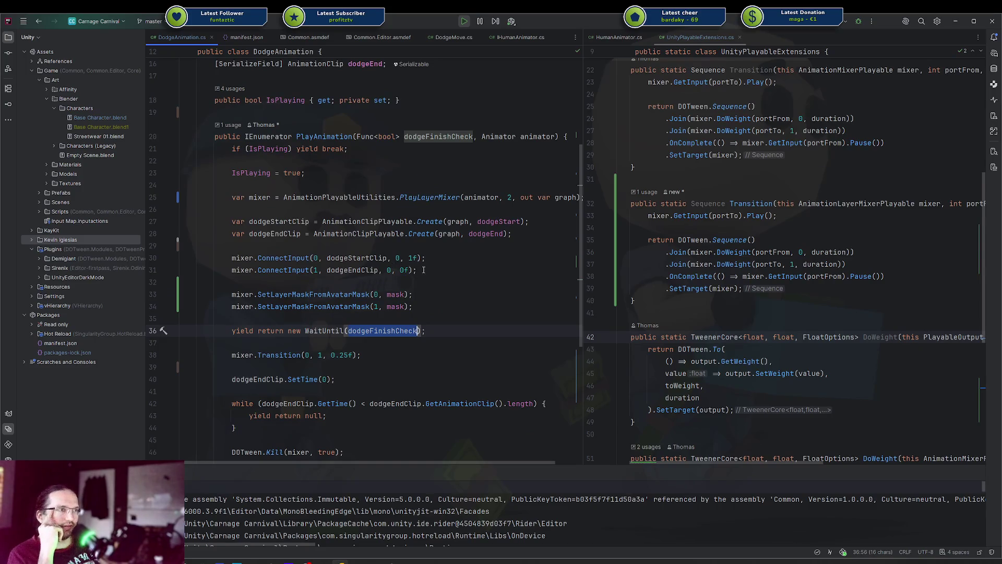
pyautogui.moveTo(412, 295); pyautogui.dragTo(357, 295)
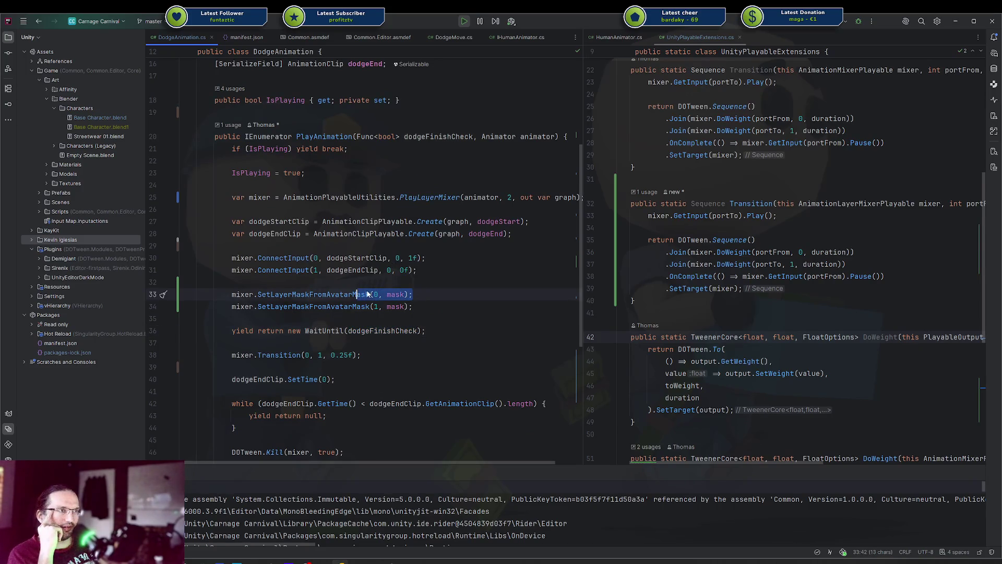
pyautogui.click(368, 294)
pyautogui.click(289, 270)
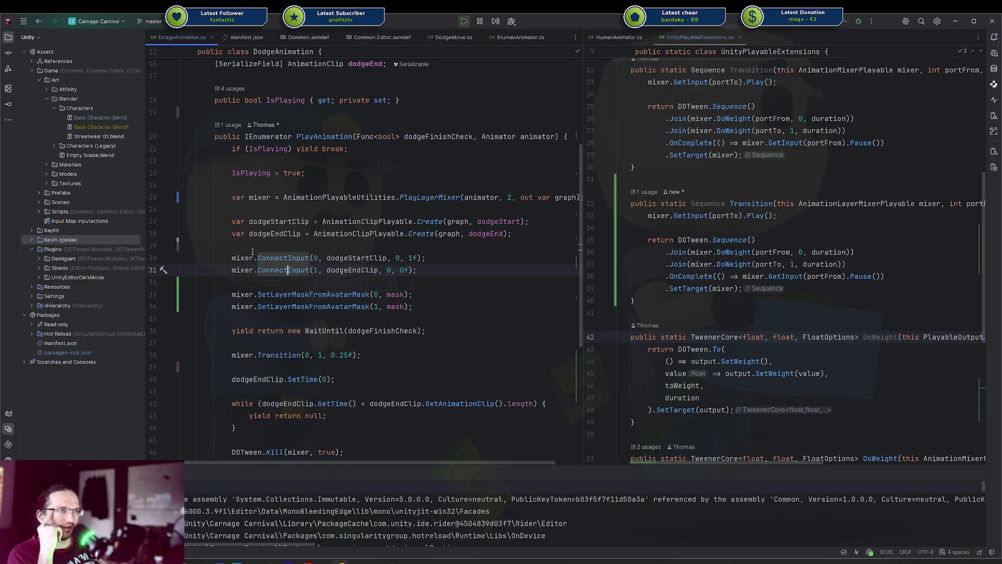
pyautogui.doubleClick(329, 257)
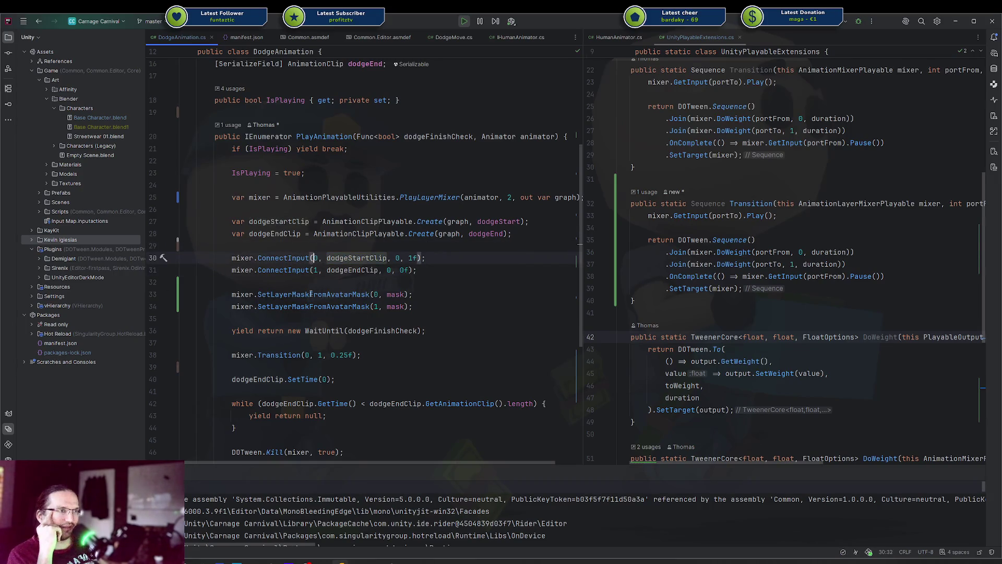
pyautogui.click(310, 295)
pyautogui.click(424, 294)
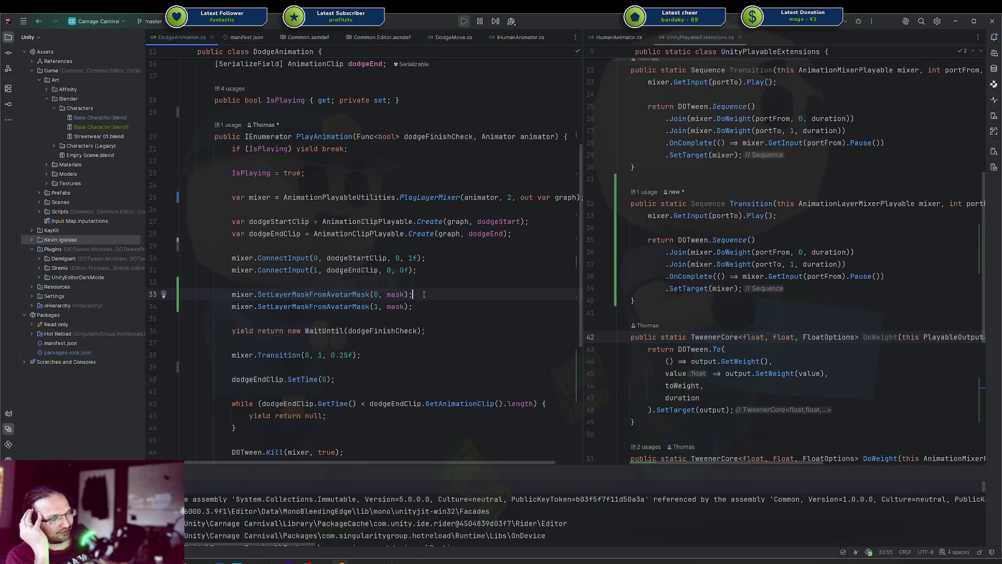
pyautogui.click(396, 295)
pyautogui.doubleClick(336, 295)
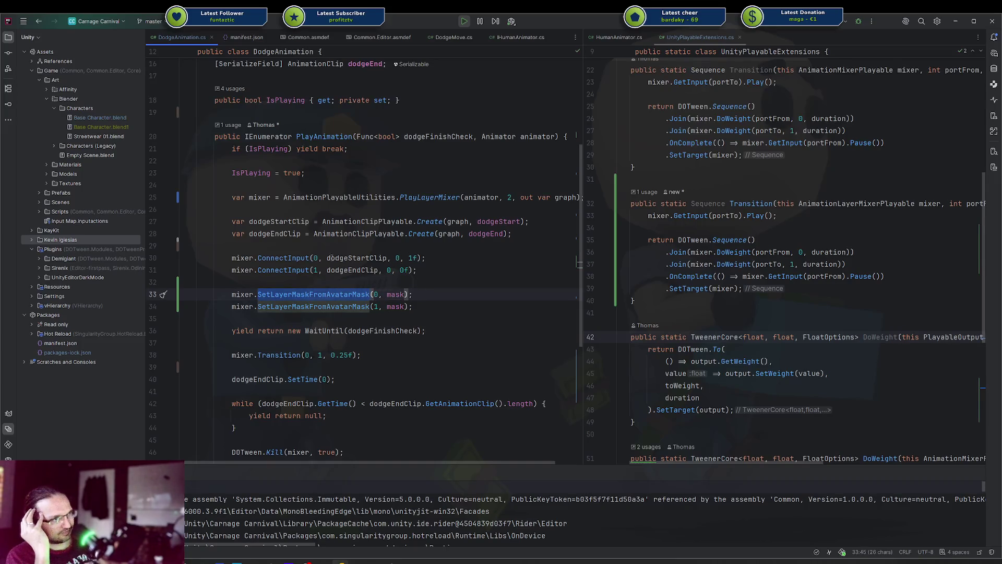
pyautogui.click(412, 258)
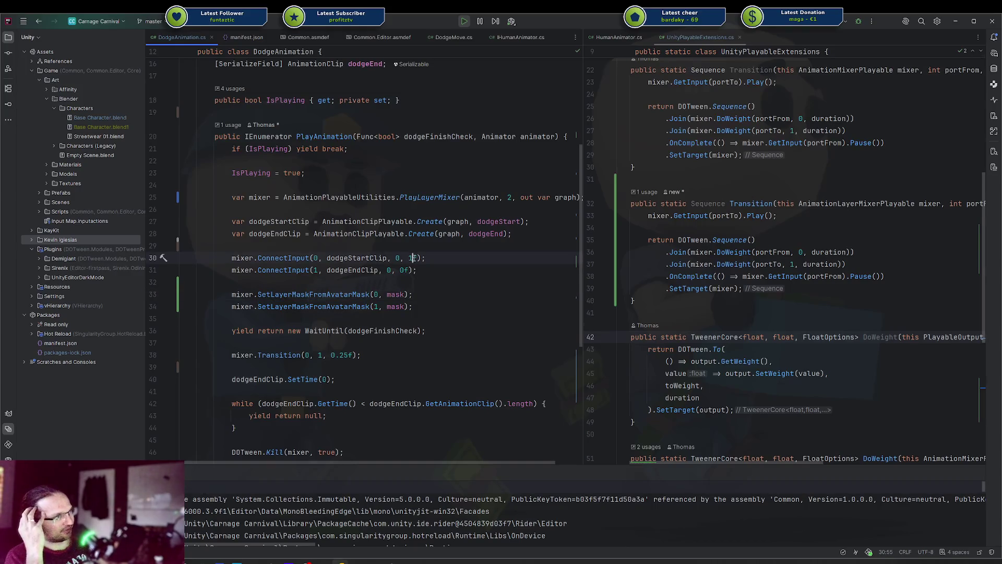
pyautogui.moveTo(284, 270); pyautogui.dragTo(380, 270)
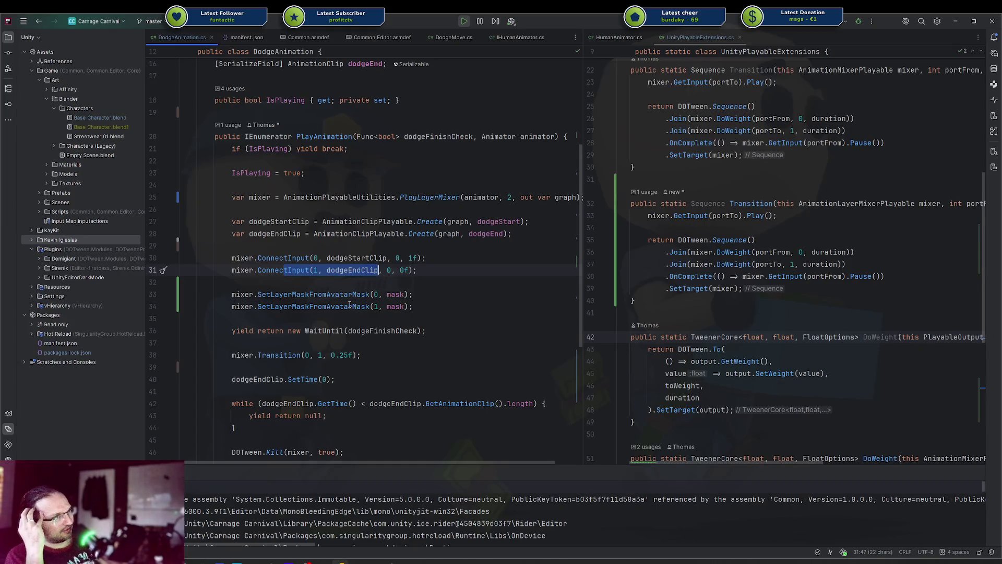
pyautogui.doubleClick(294, 271)
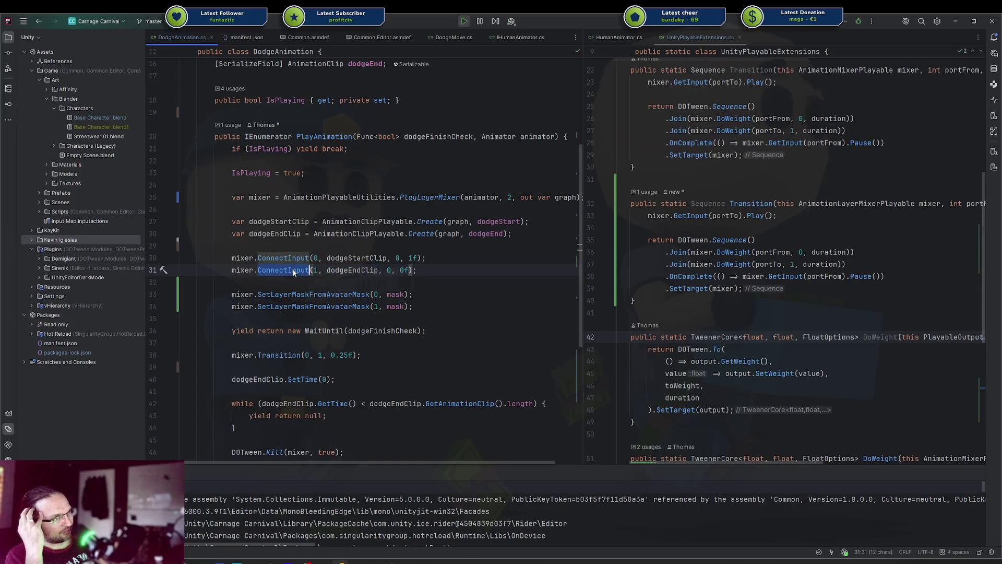
pyautogui.moveTo(258, 294)
pyautogui.mouseDown()
pyautogui.moveTo(421, 295)
pyautogui.moveTo(280, 294)
pyautogui.mouseUp()
pyautogui.click(421, 295)
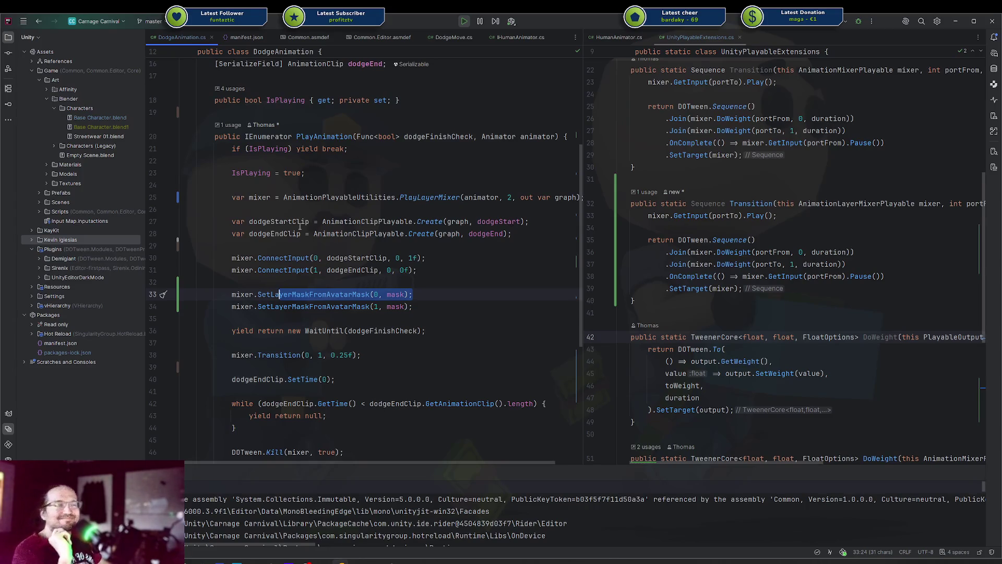
pyautogui.click(302, 356)
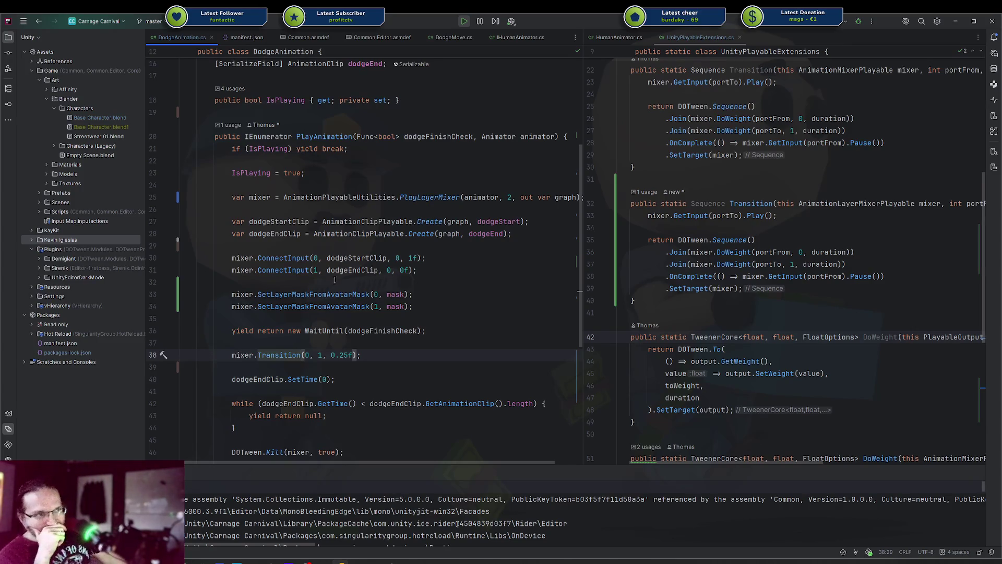
pyautogui.doubleClick(306, 294)
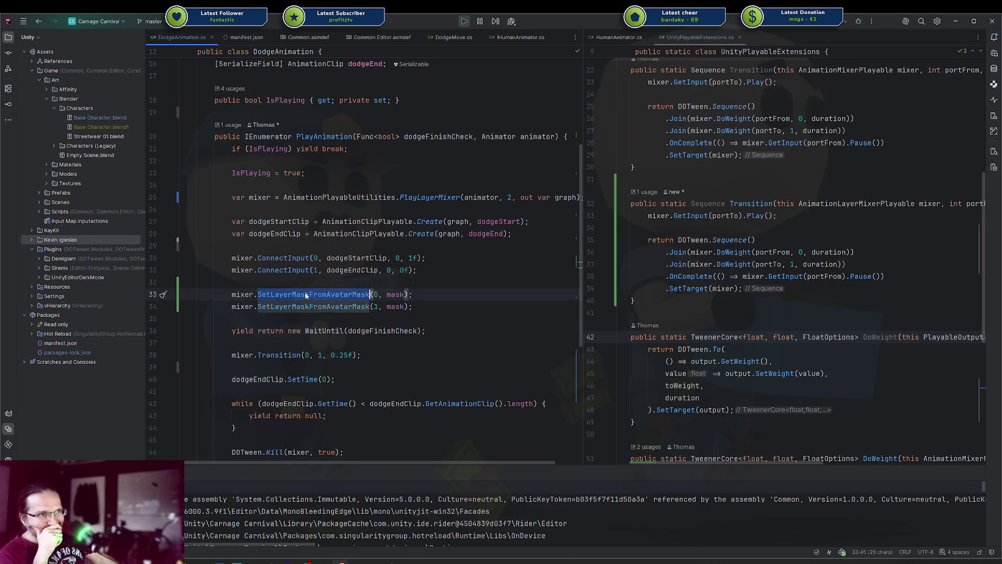
pyautogui.click(411, 295)
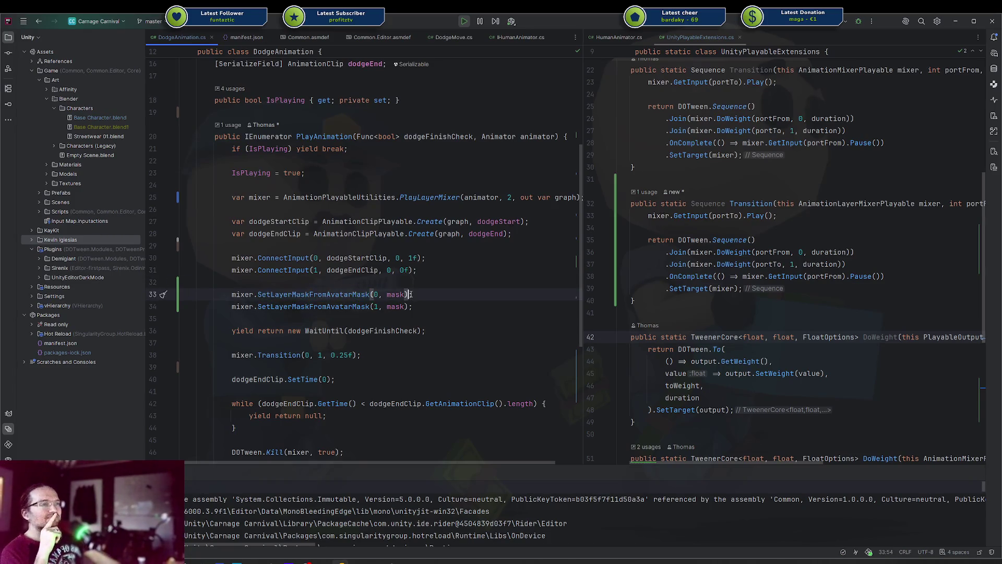
pyautogui.moveTo(227, 294); pyautogui.dragTo(474, 295)
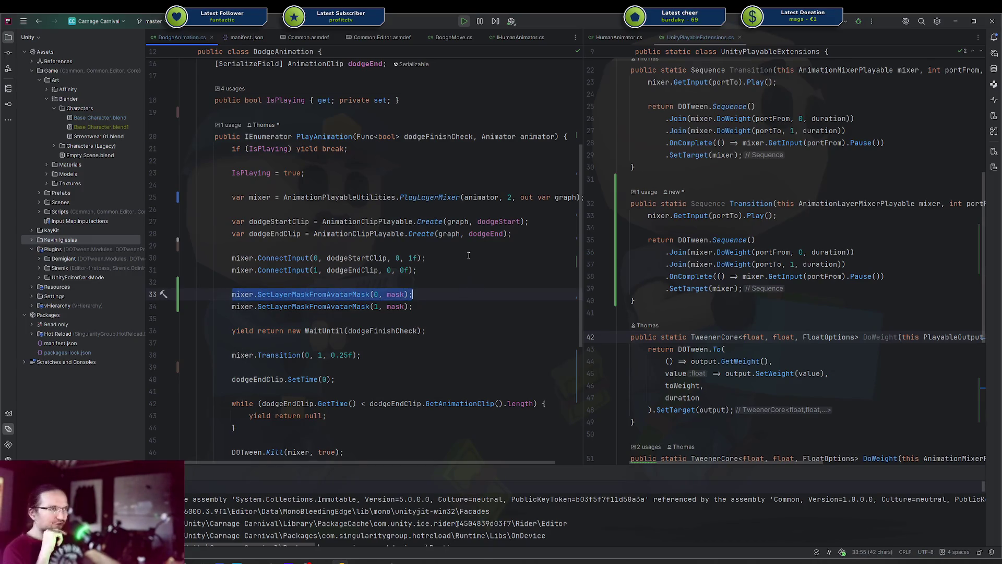
pyautogui.click(458, 299)
pyautogui.scroll(-4, 460, 297)
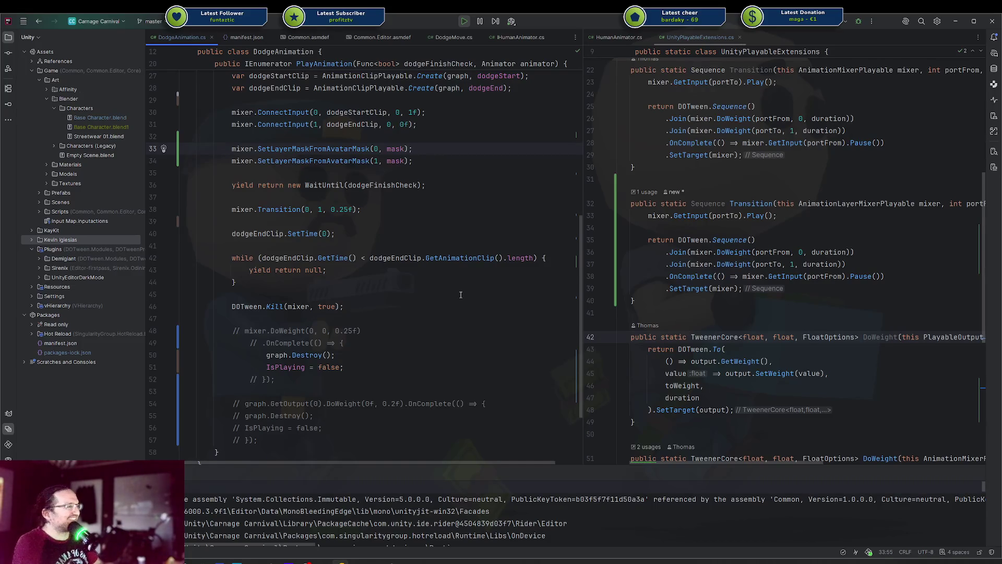
# Inspect AnimationPlayableUtilities and the line 33 layer mask call in DodgeAnimation.cs, then return to Unity
pyautogui.click(427, 257)
pyautogui.press('Up')
pyautogui.press('Up')
pyautogui.press('Up')
pyautogui.scroll(-2, 409, 295)
pyautogui.scroll(8, 409, 295)
pyautogui.click(398, 282)
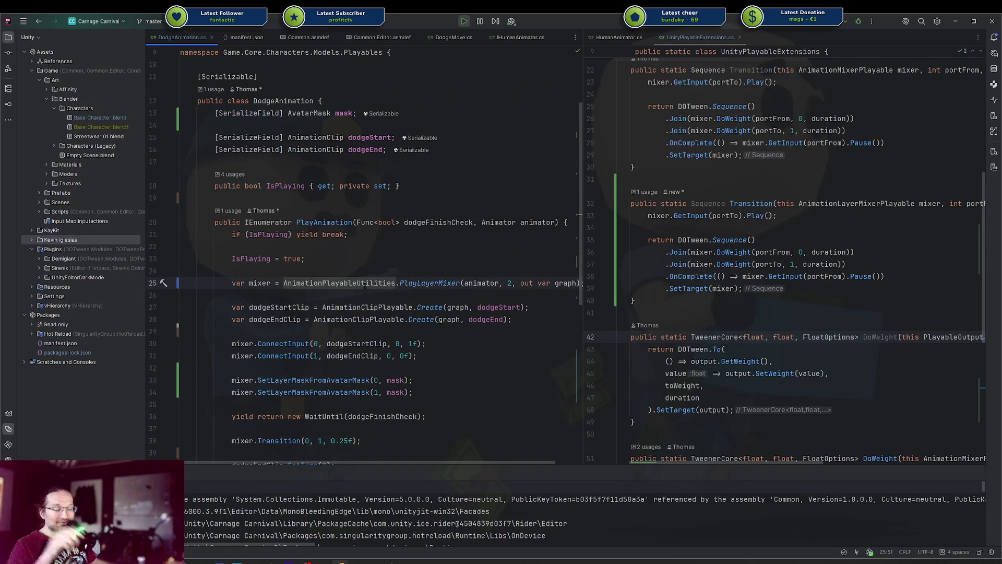
pyautogui.moveTo(359, 284)
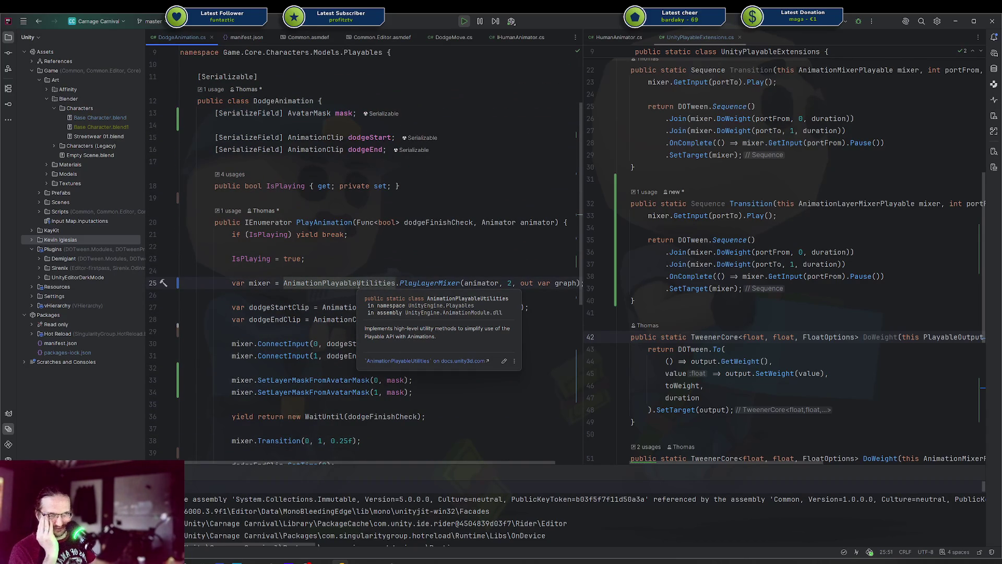
pyautogui.scroll(-3, 365, 308)
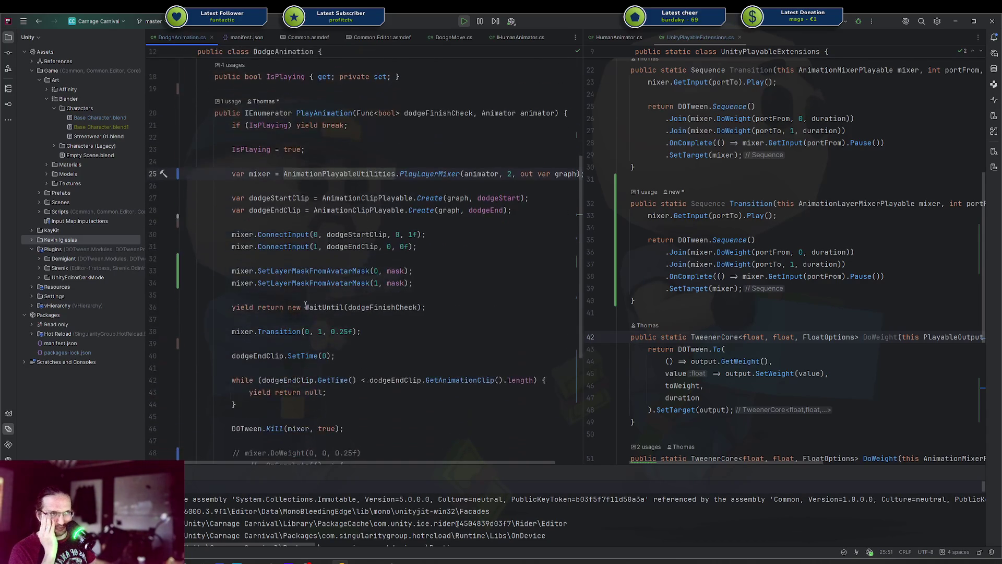
pyautogui.click(270, 271)
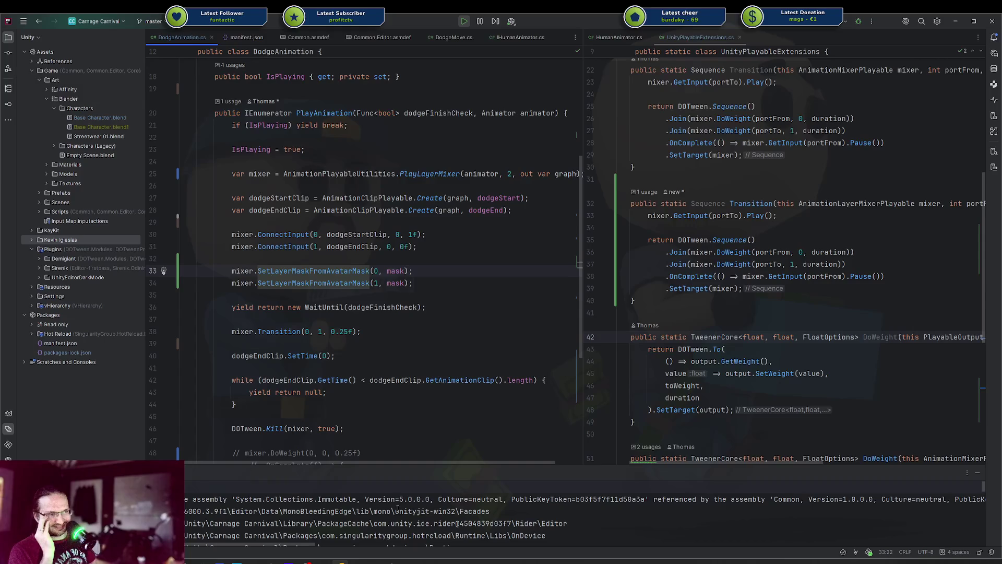
pyautogui.hotkey('alt', 'Tab')
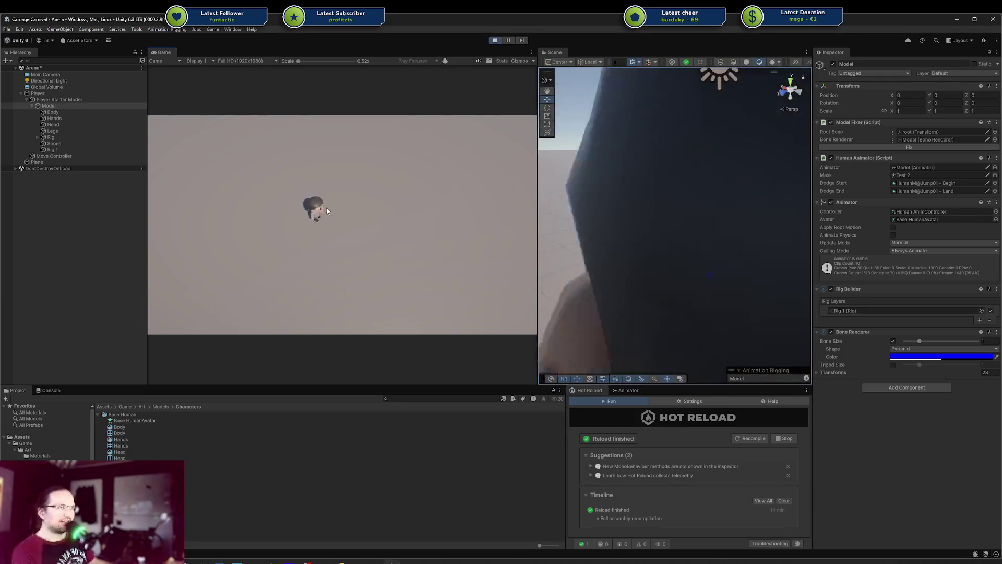
# Show the animator state graph and walk the character back and forth across the arena
pyautogui.click(629, 391)
pyautogui.press('d')
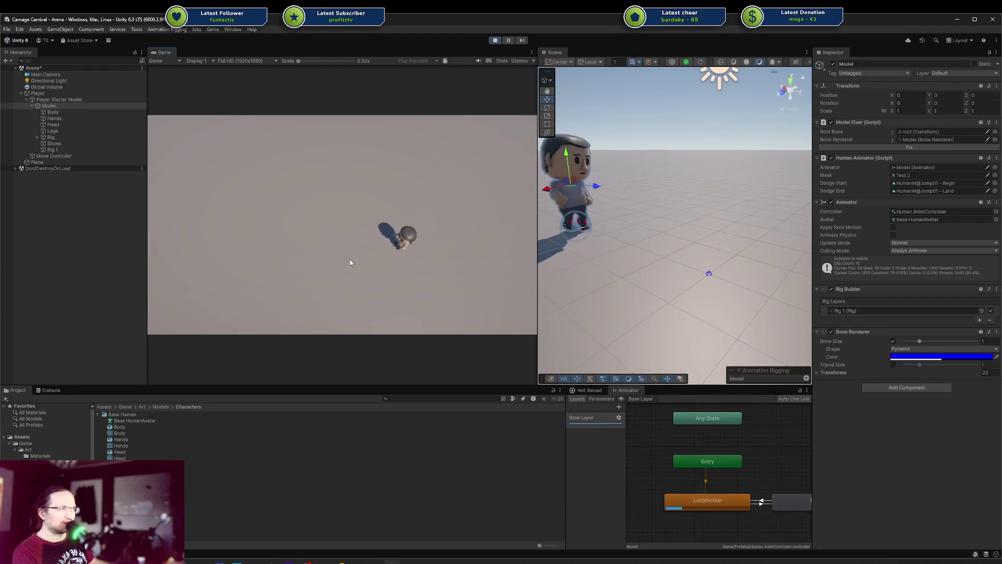
pyautogui.press('a')
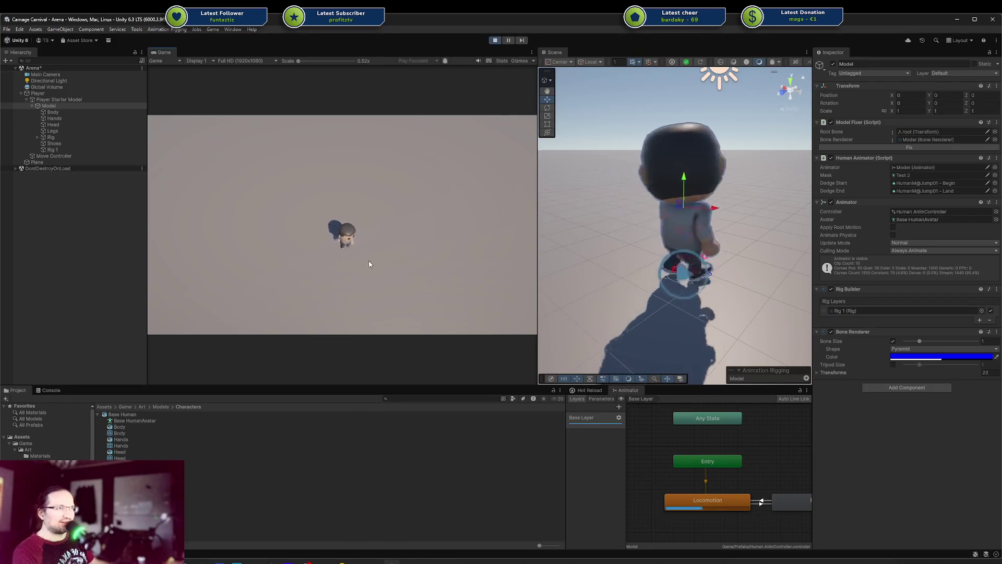
pyautogui.click(413, 252)
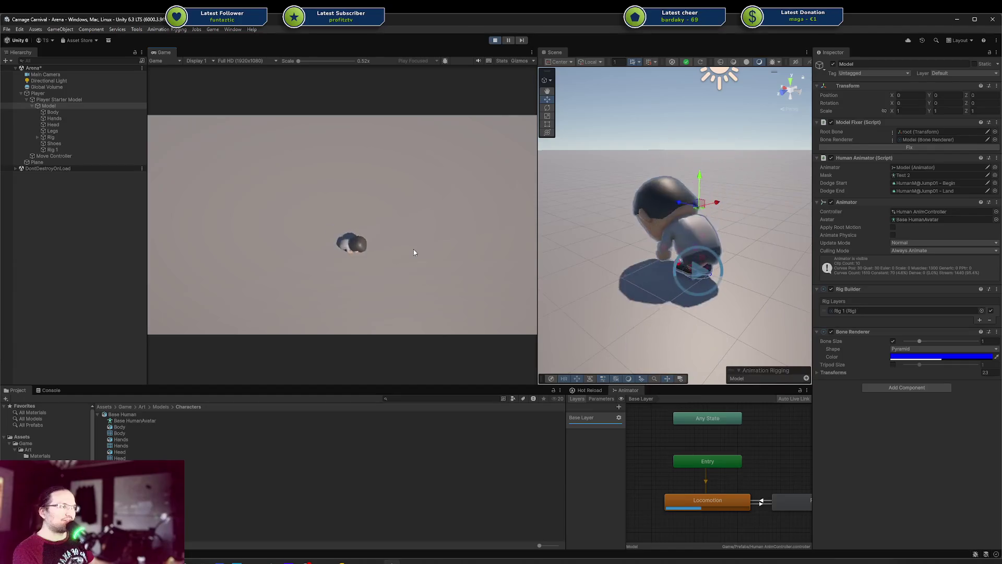
pyautogui.click(285, 247)
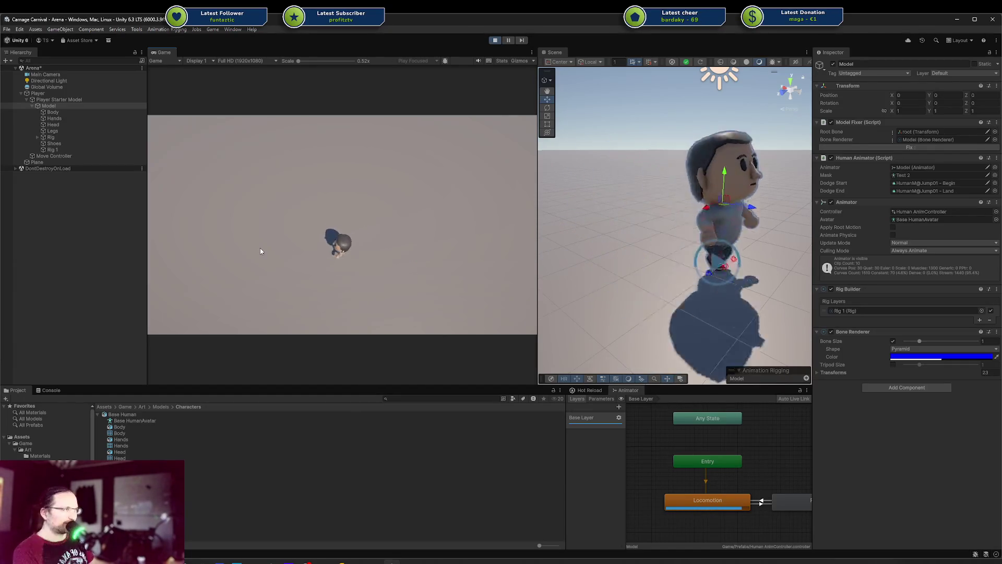
pyautogui.click(409, 255)
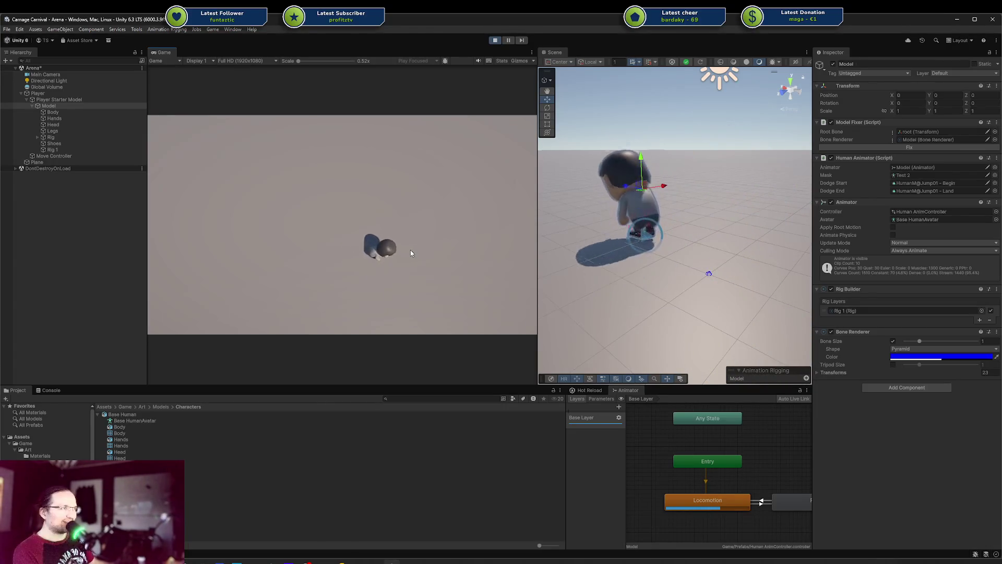
pyautogui.click(320, 264)
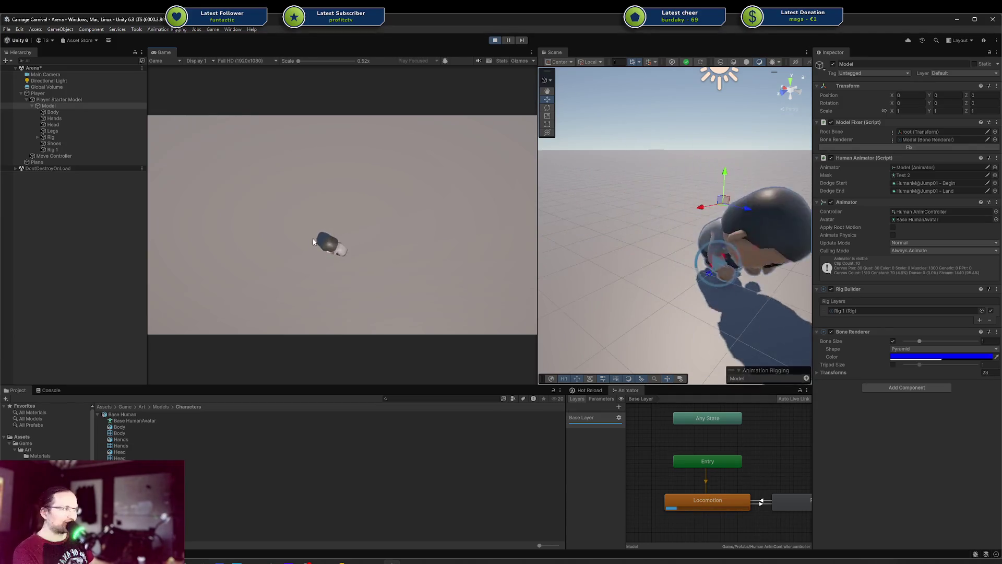
pyautogui.click(286, 278)
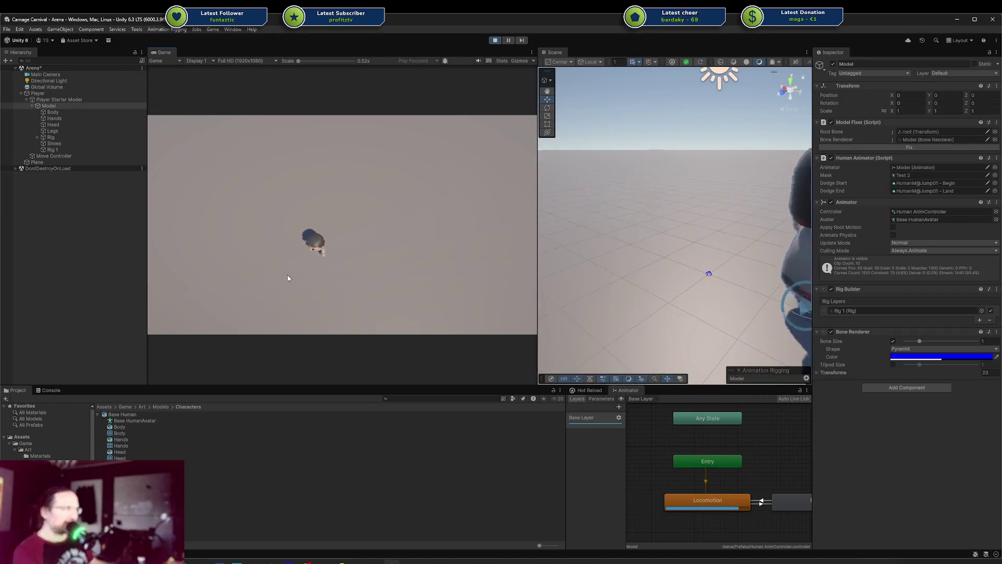
pyautogui.click(402, 226)
pyautogui.click(289, 295)
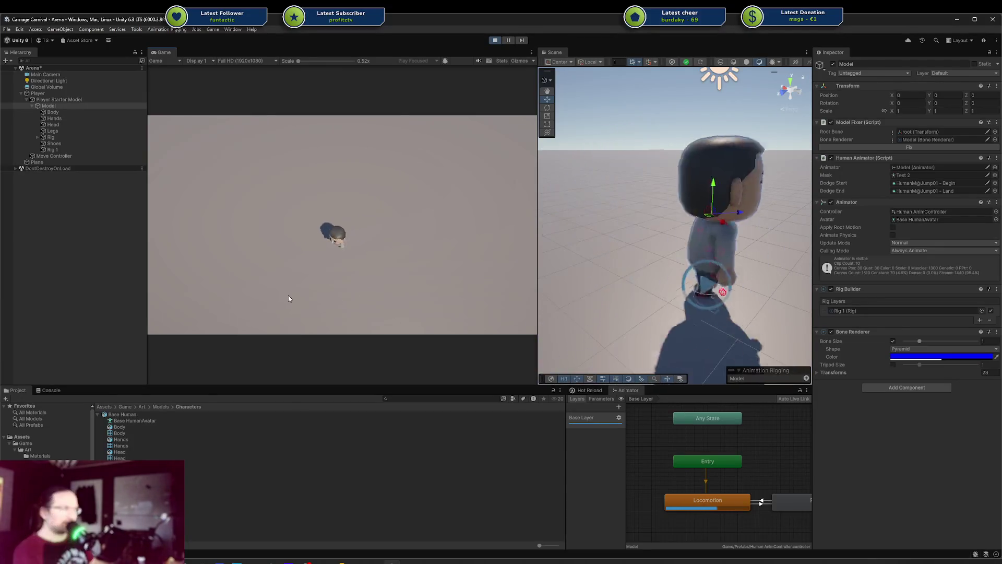
pyautogui.click(402, 225)
pyautogui.click(331, 312)
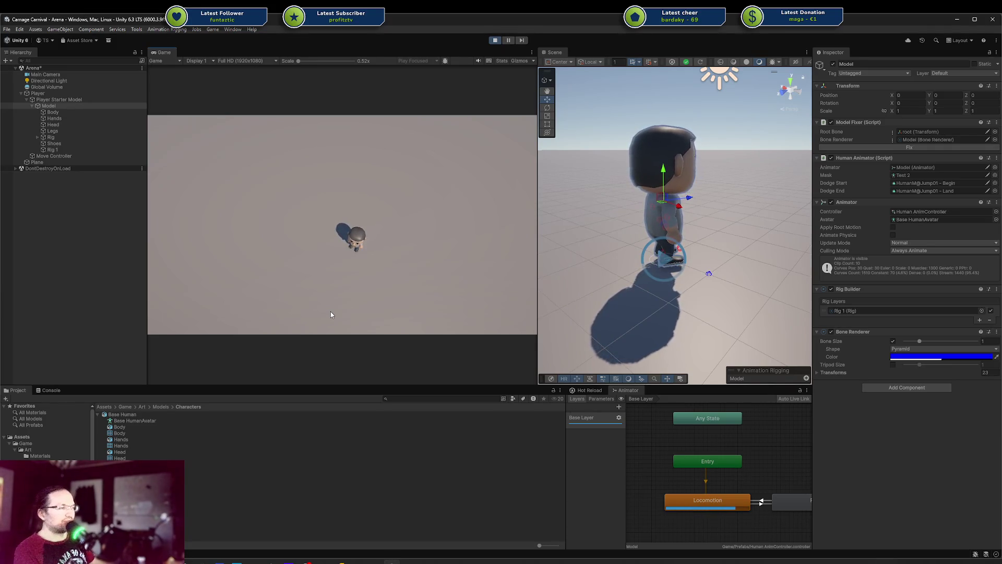
# Perform a dodge, then walk the character up, down, left and right with WASD
pyautogui.press('space')
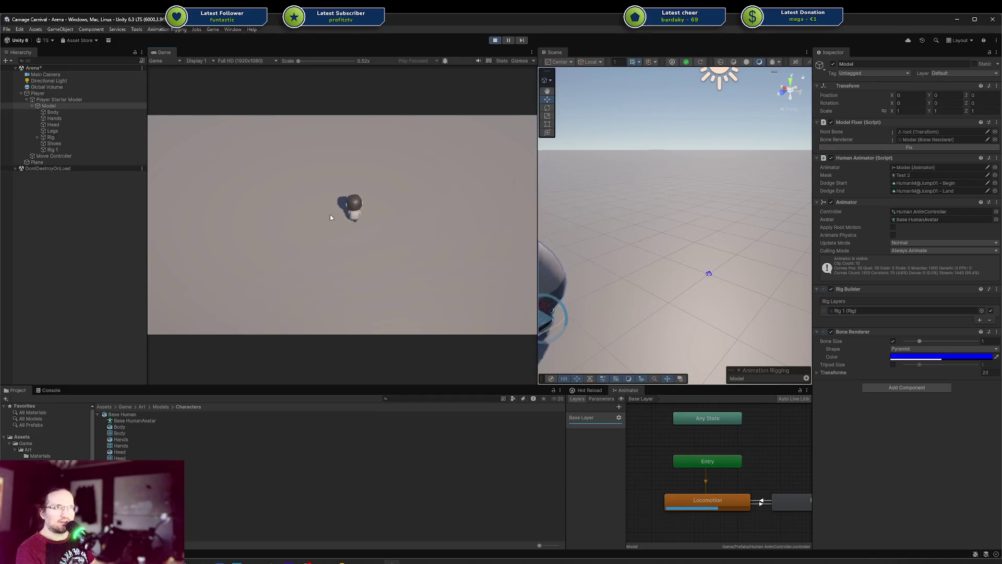
pyautogui.click(413, 221)
pyautogui.click(237, 258)
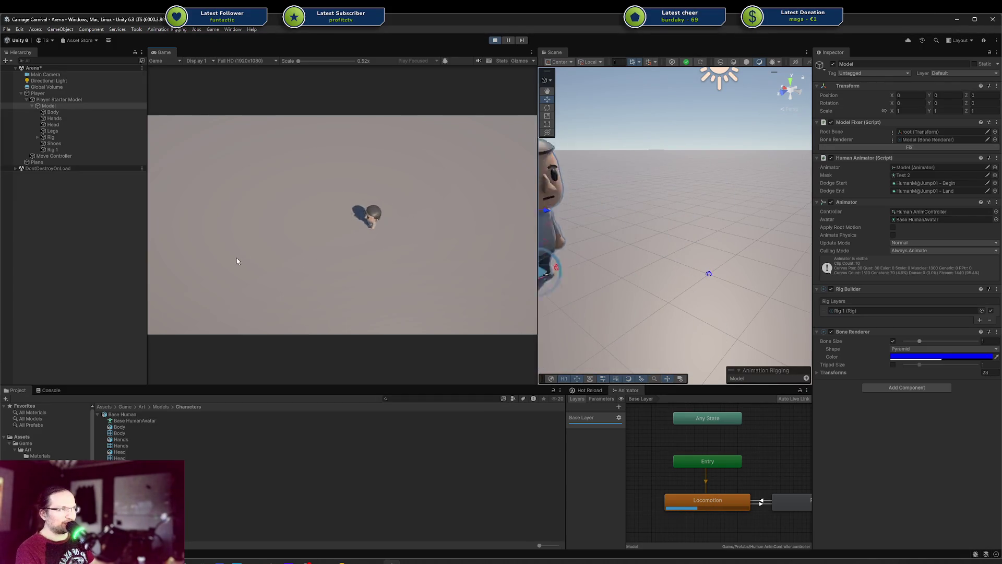
pyautogui.click(351, 282)
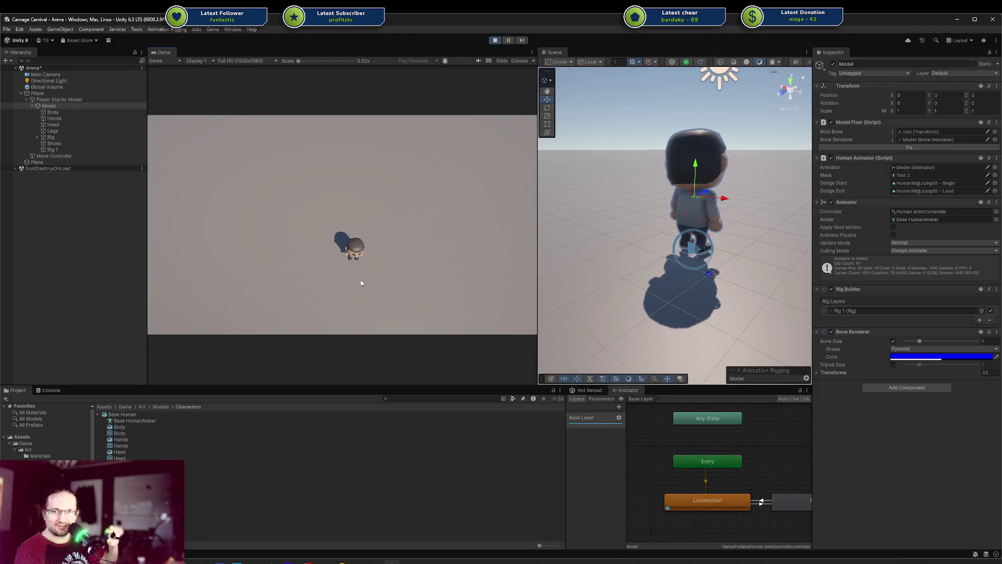
pyautogui.press('w')
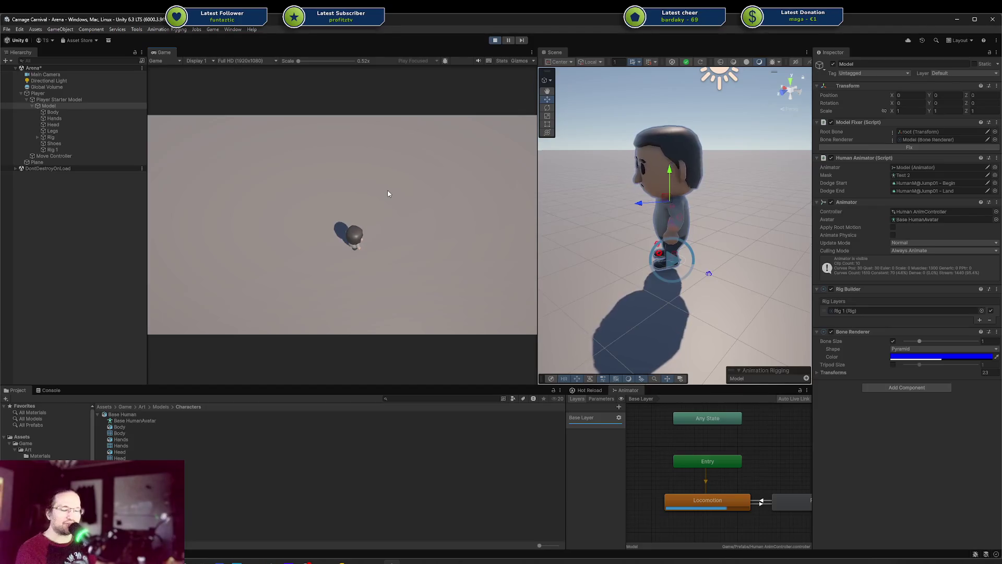
pyautogui.press('w')
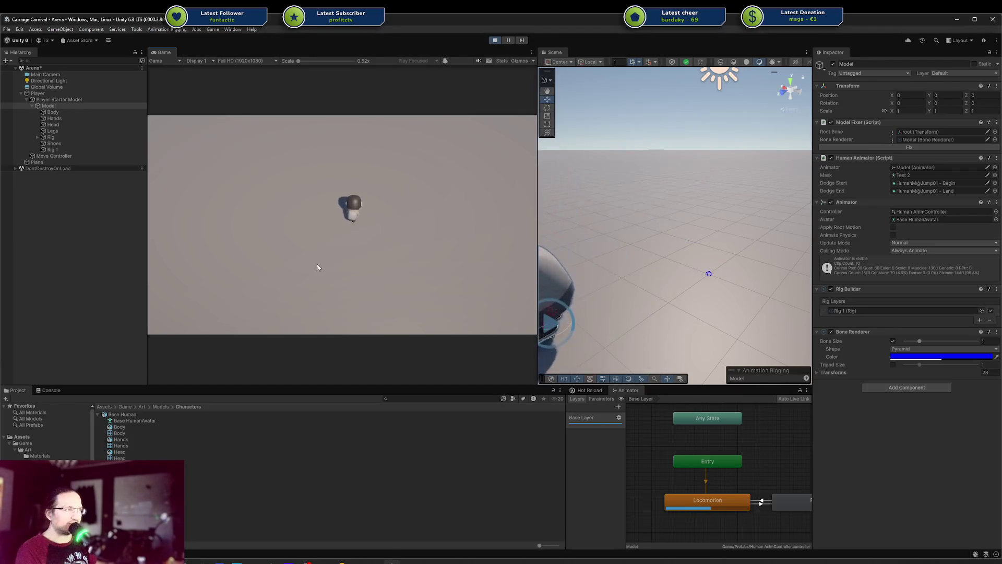
pyautogui.press('s')
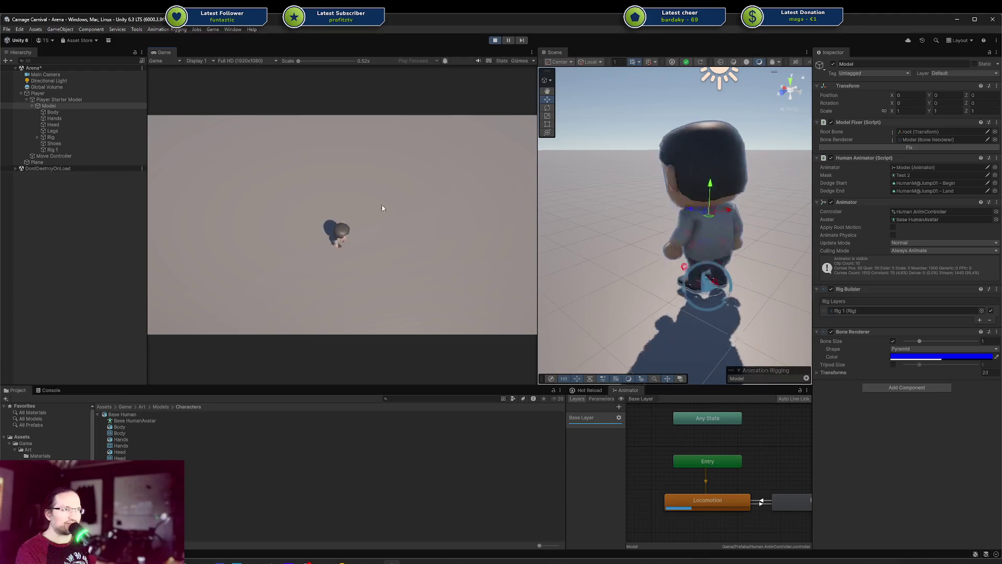
pyautogui.press('w')
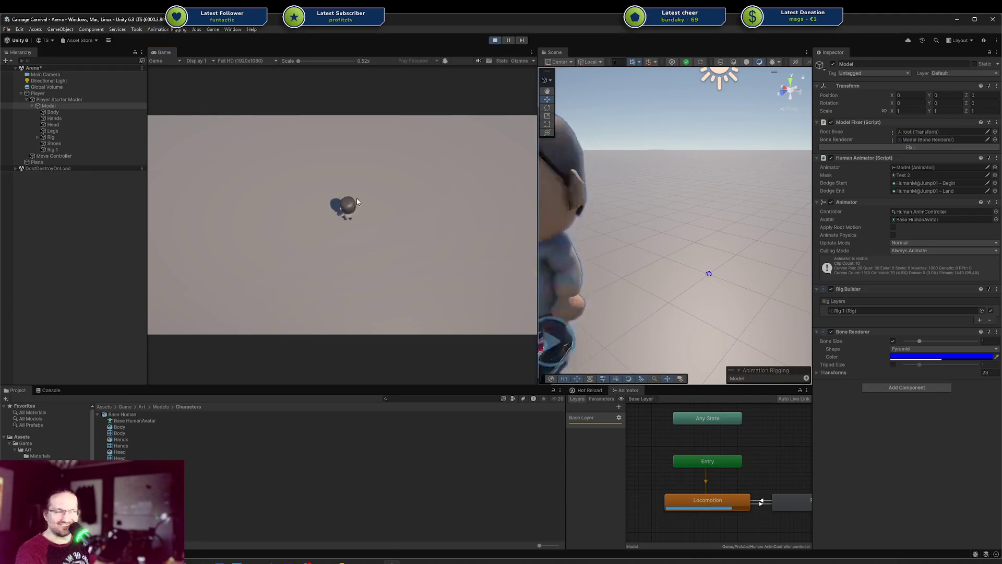
pyautogui.press('s')
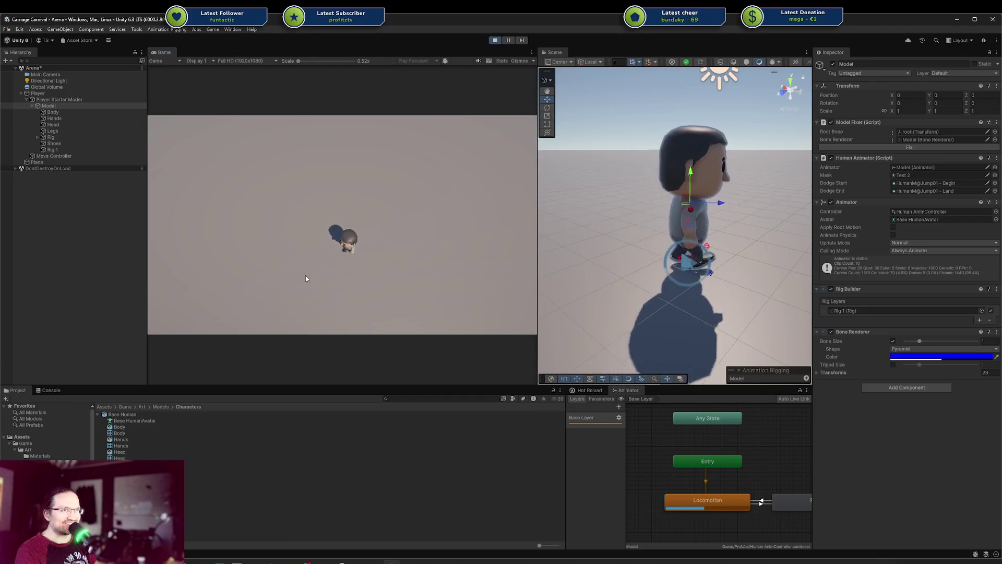
pyautogui.press('a')
pyautogui.press('d')
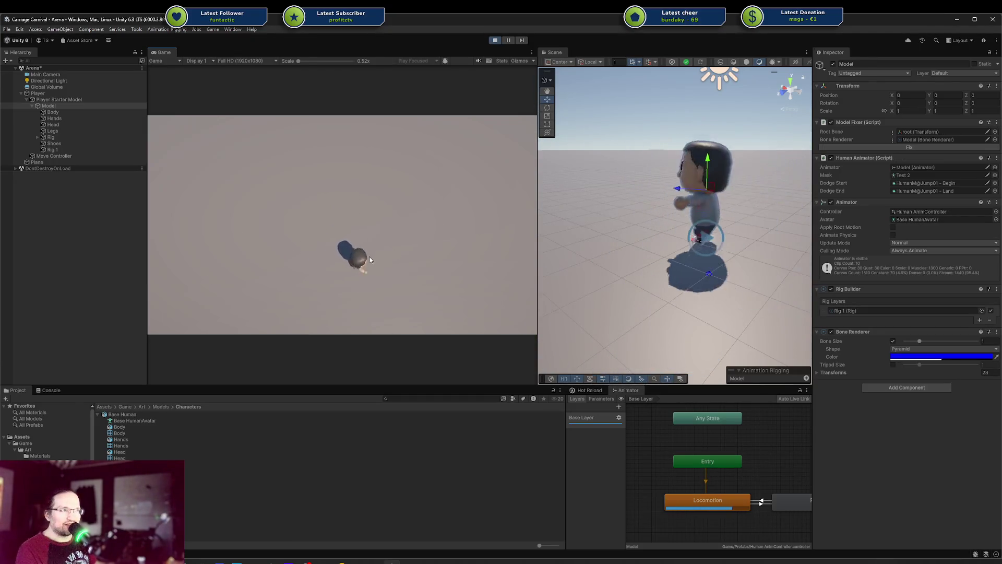
pyautogui.press('w')
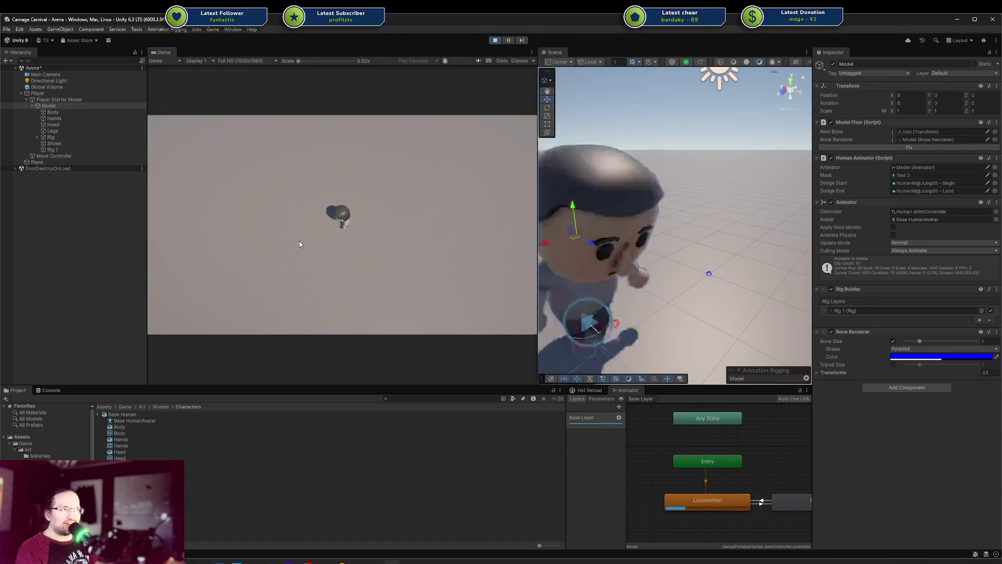
pyautogui.press('a')
pyautogui.press('d')
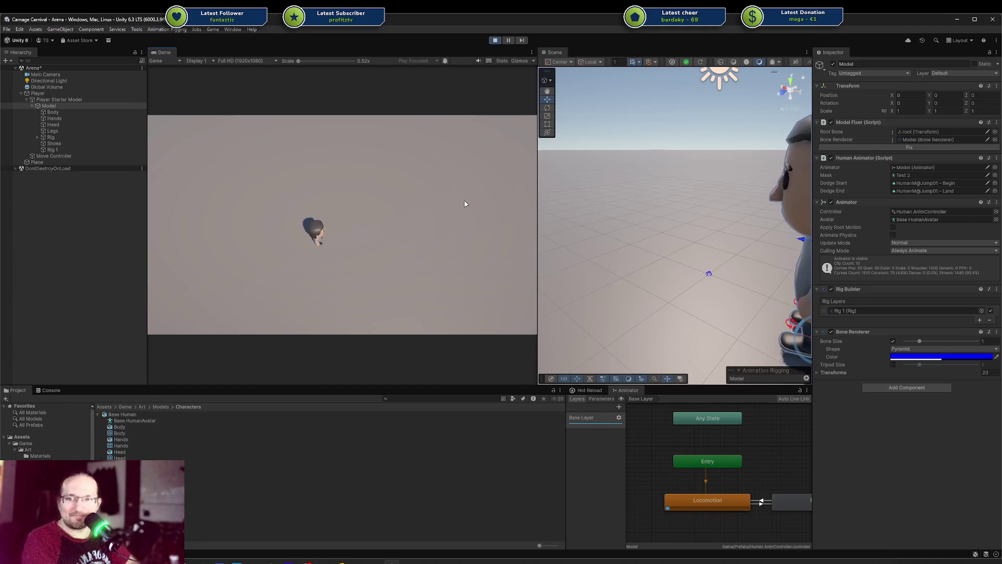
# Mix dodge rolls with diagonal walking, ending with the character facing the camera
pyautogui.press('w')
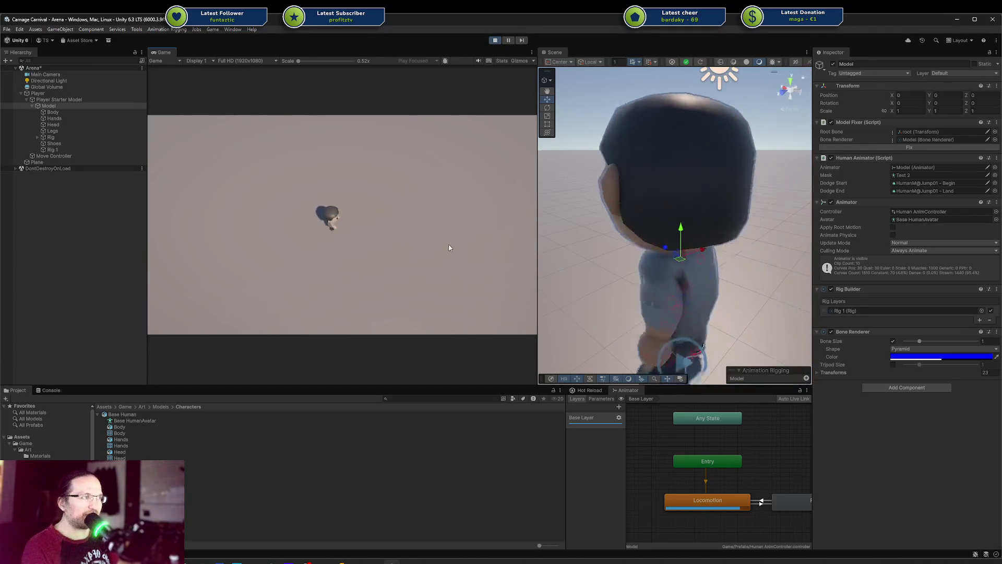
pyautogui.press('s')
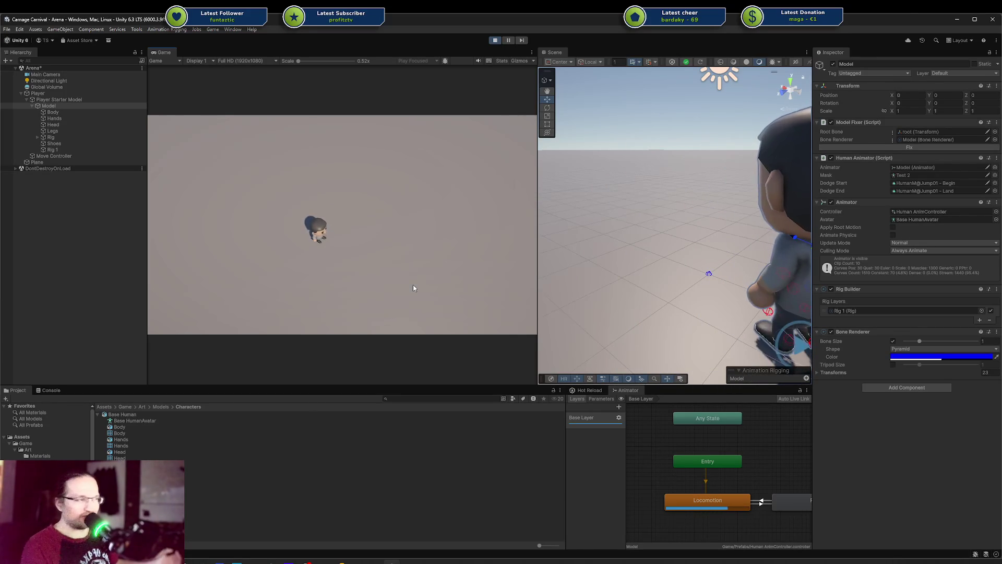
pyautogui.press('space')
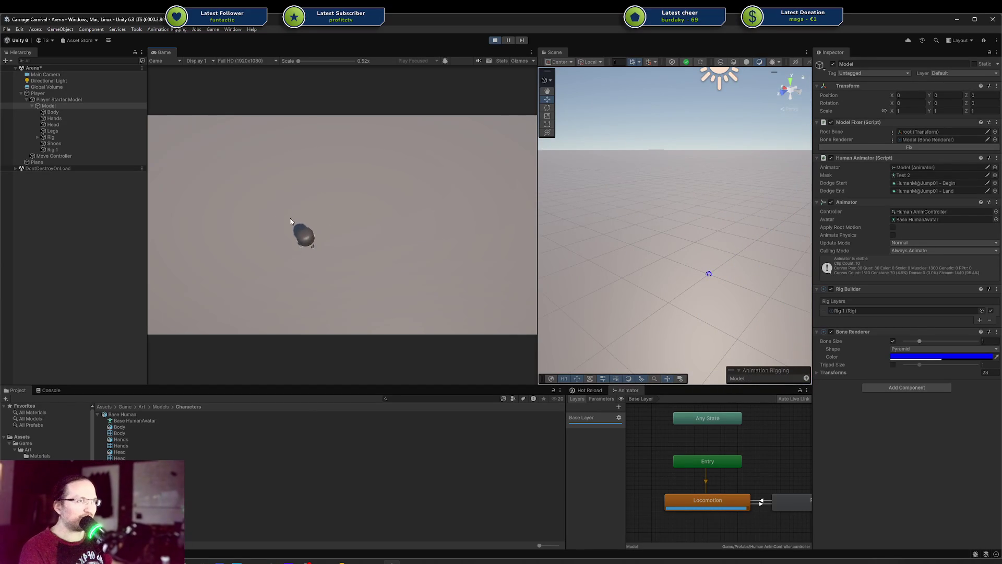
pyautogui.press('d')
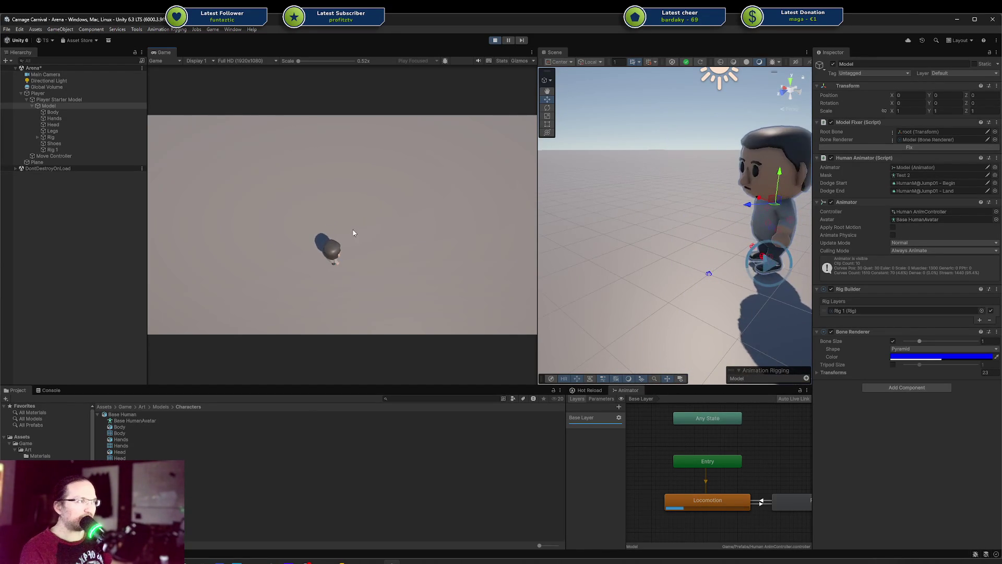
pyautogui.press('w')
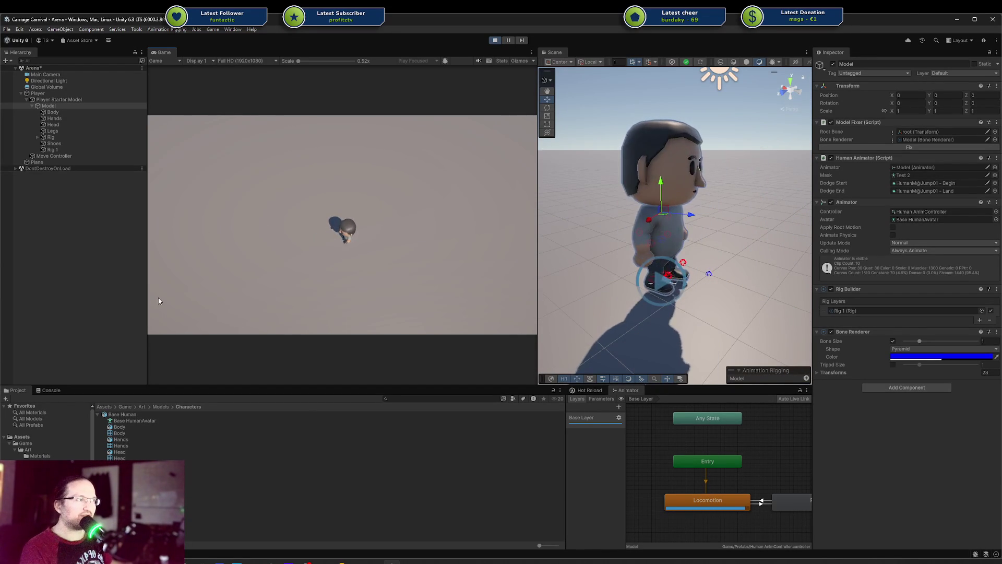
pyautogui.press('w')
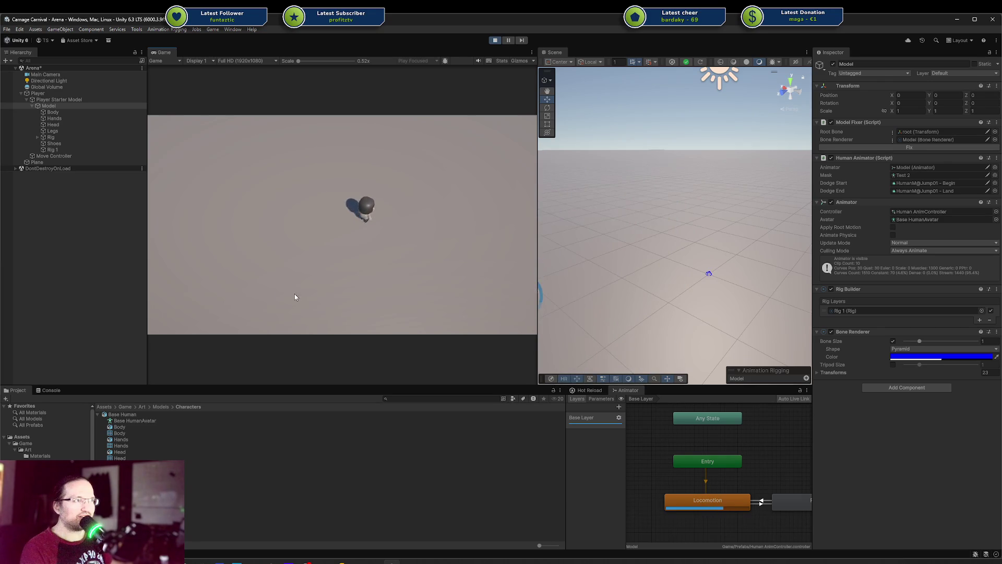
pyautogui.press('space')
pyautogui.press('a')
pyautogui.press('w')
pyautogui.press('d')
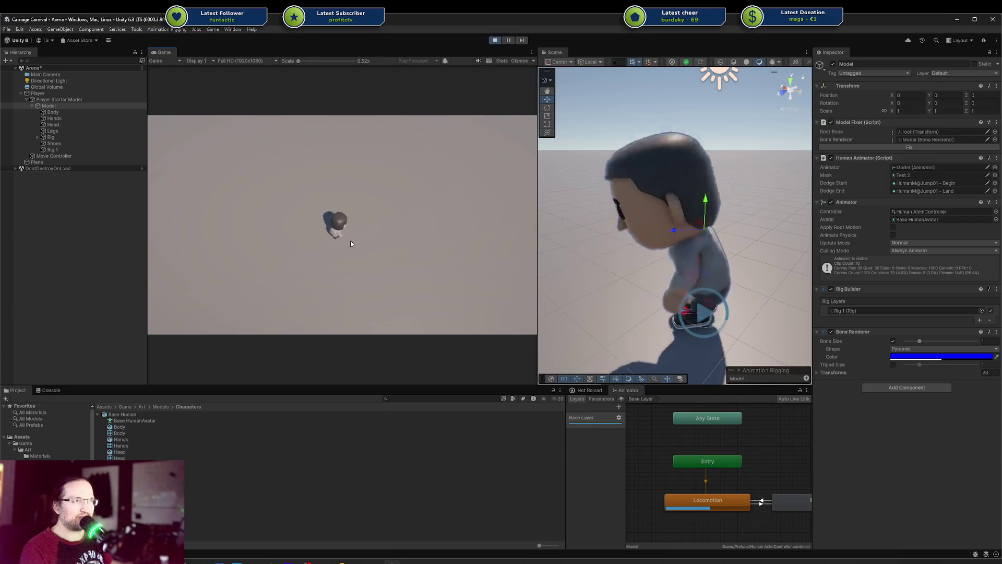
pyautogui.press('w')
pyautogui.press('d')
pyautogui.press('w')
pyautogui.press('d')
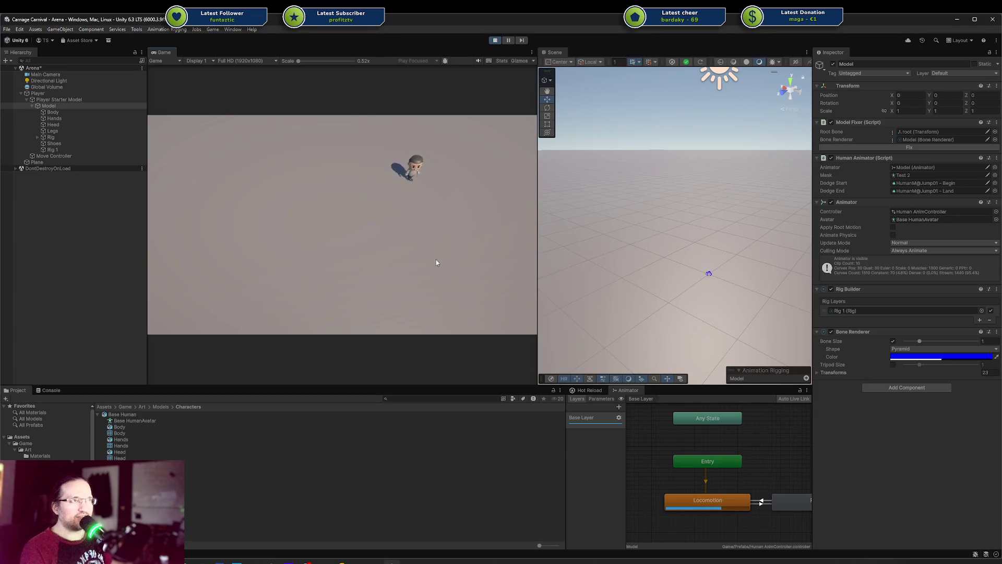
pyautogui.press('s')
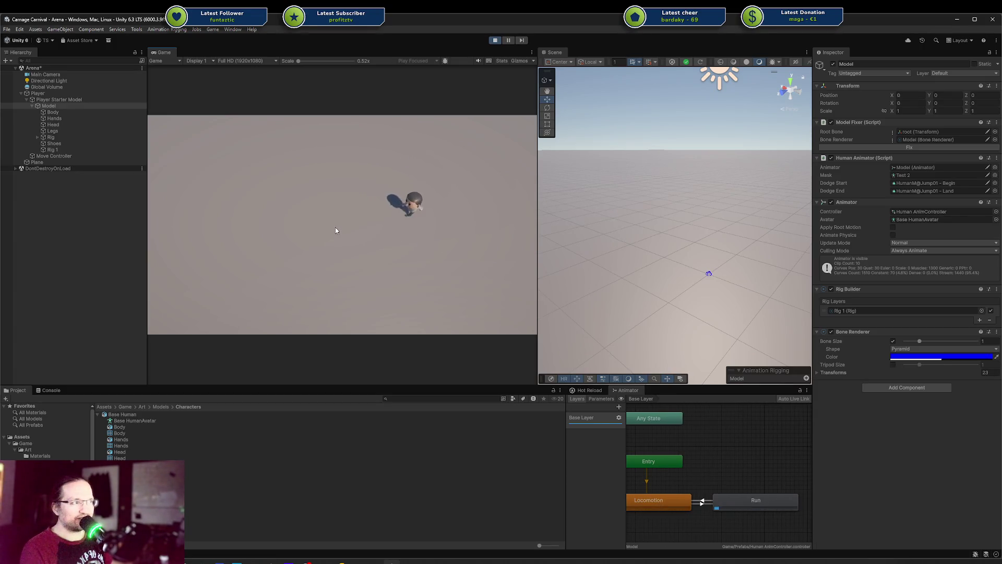
pyautogui.press('a')
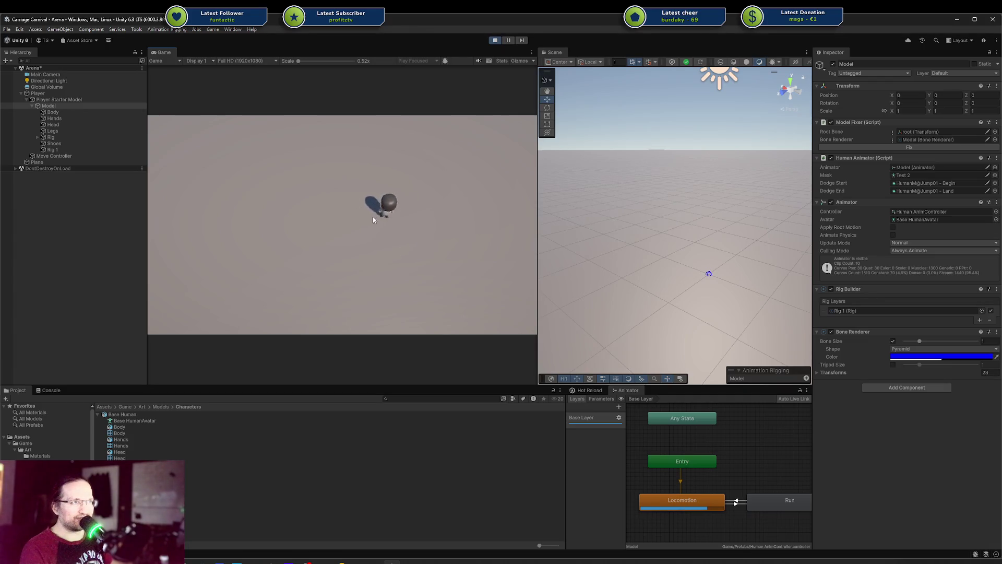
pyautogui.press('d')
pyautogui.press('a')
pyautogui.press('s')
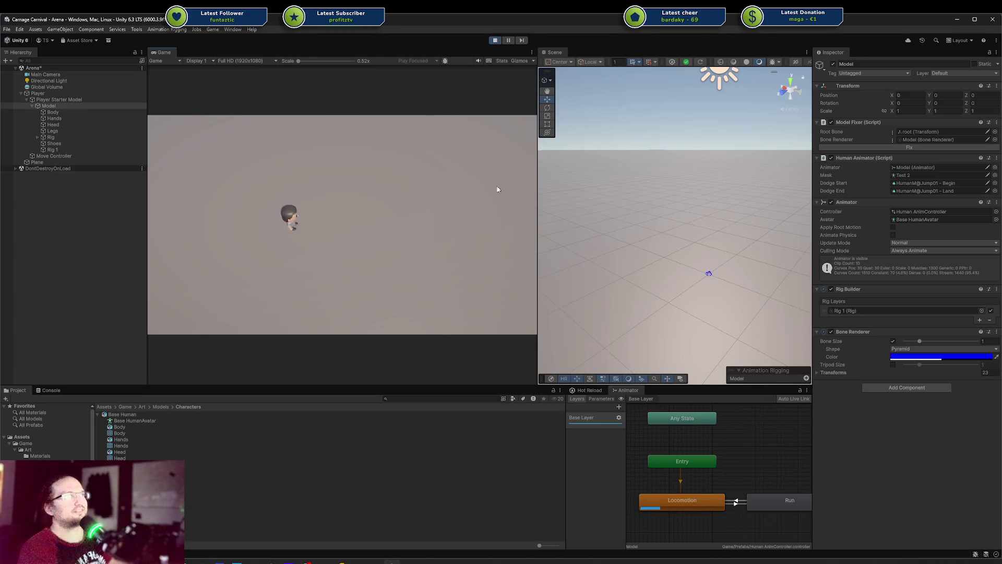
# Stop play mode and set the Human Animator's Mask to null
pyautogui.click(496, 41)
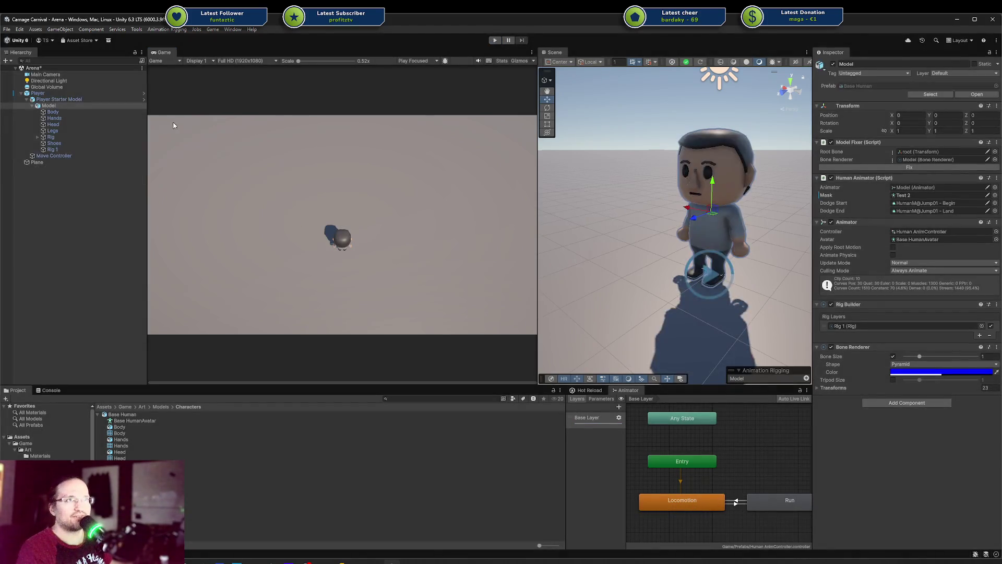
pyautogui.rightClick(847, 197)
pyautogui.click(892, 199)
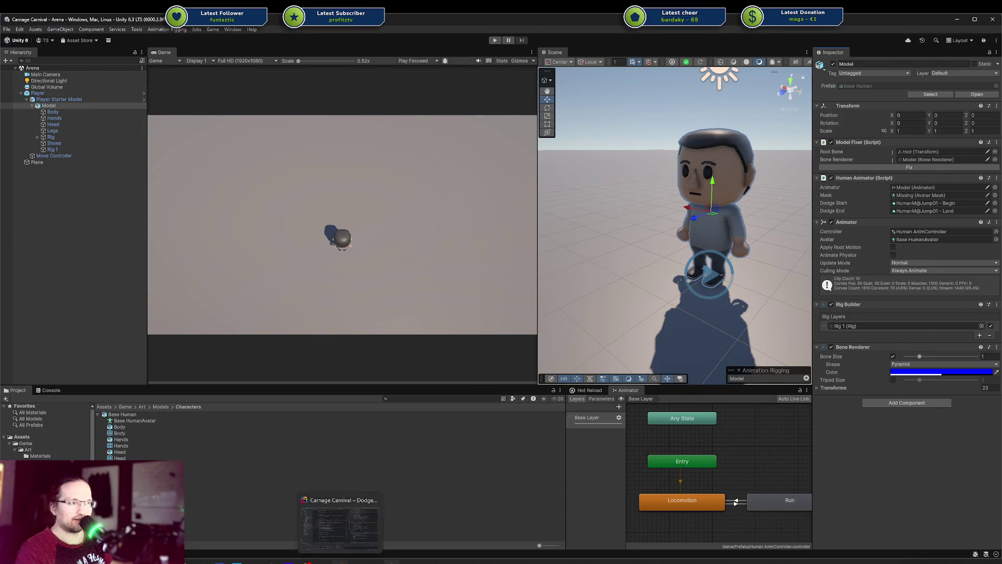
# In Rider, delete the SetLayerMaskFromAvatarMask lines from DodgeAnimation.cs
pyautogui.click(340, 562)
pyautogui.click(427, 259)
pyautogui.hotkey('ctrl', 'y')
pyautogui.hotkey('ctrl', 'y')
pyautogui.hotkey('ctrl', 'y')
pyautogui.hotkey('ctrl', 'y')
pyautogui.hotkey('ctrl', 'z')
# Remove the AvatarMask field and commented-out DoWeight and cleanup code, unindenting the graph.Destroy lines
pyautogui.press('Up')
pyautogui.press('Up')
pyautogui.press('Up')
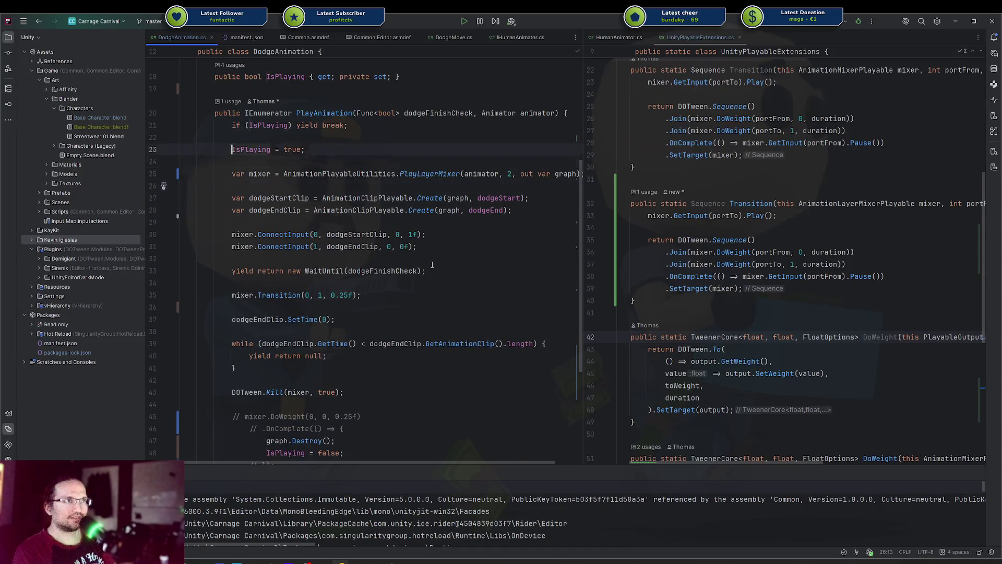
pyautogui.press('Down')
pyautogui.hotkey('ctrl', 'y')
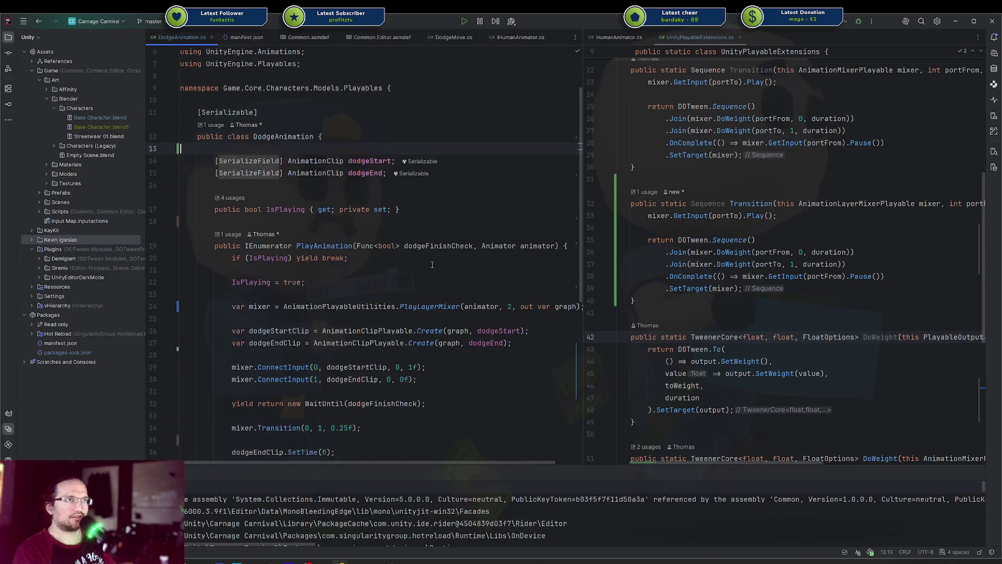
pyautogui.hotkey('ctrl', 'y')
pyautogui.scroll(-4, 426, 256)
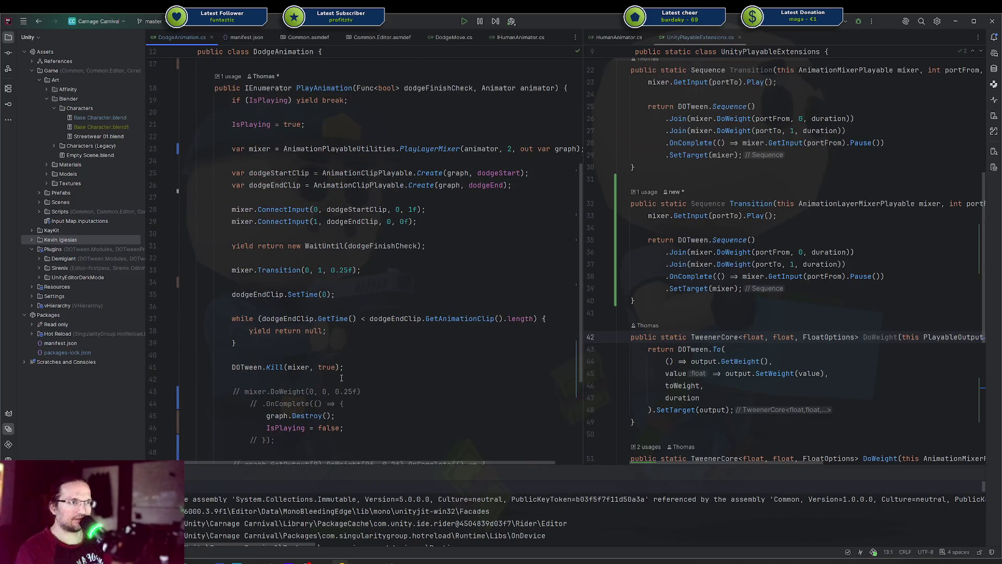
pyautogui.scroll(-3, 341, 378)
pyautogui.moveTo(367, 282); pyautogui.dragTo(369, 290)
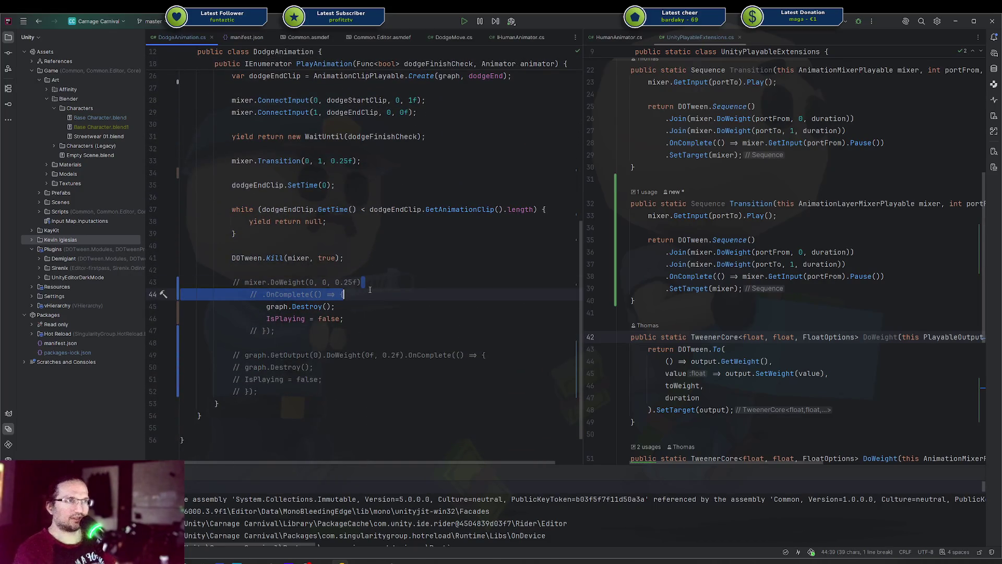
pyautogui.press('BackSpace')
pyautogui.hotkey('ctrl', 'y')
pyautogui.hotkey('shift', 'Down')
pyautogui.hotkey('shift', 'Down')
pyautogui.hotkey('shift', 'Tab')
pyautogui.hotkey('shift', 'Tab')
pyautogui.press('Escape')
pyautogui.hotkey('ctrl', 'y')
pyautogui.hotkey('ctrl', 'y')
pyautogui.hotkey('ctrl', 'y')
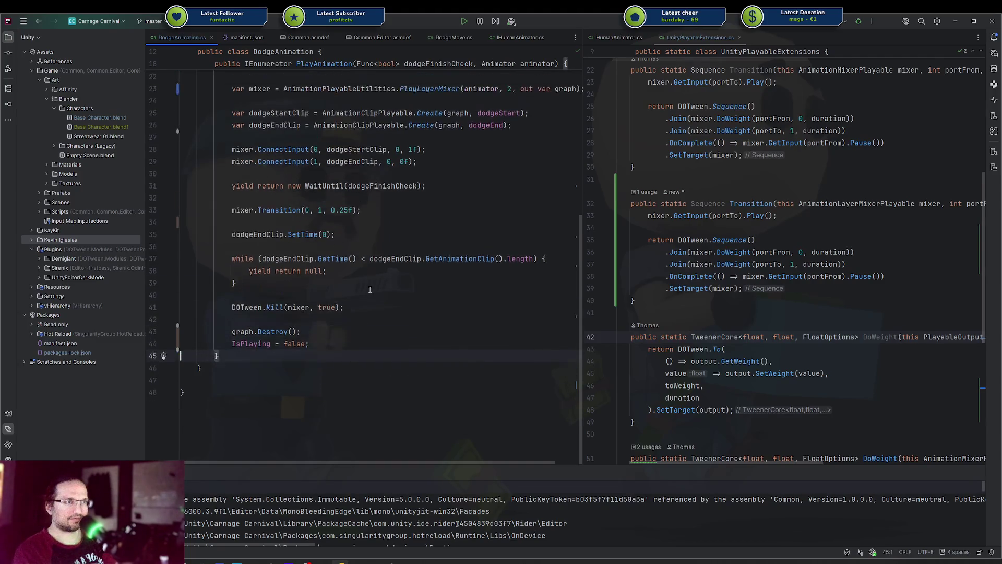
pyautogui.scroll(5, 370, 289)
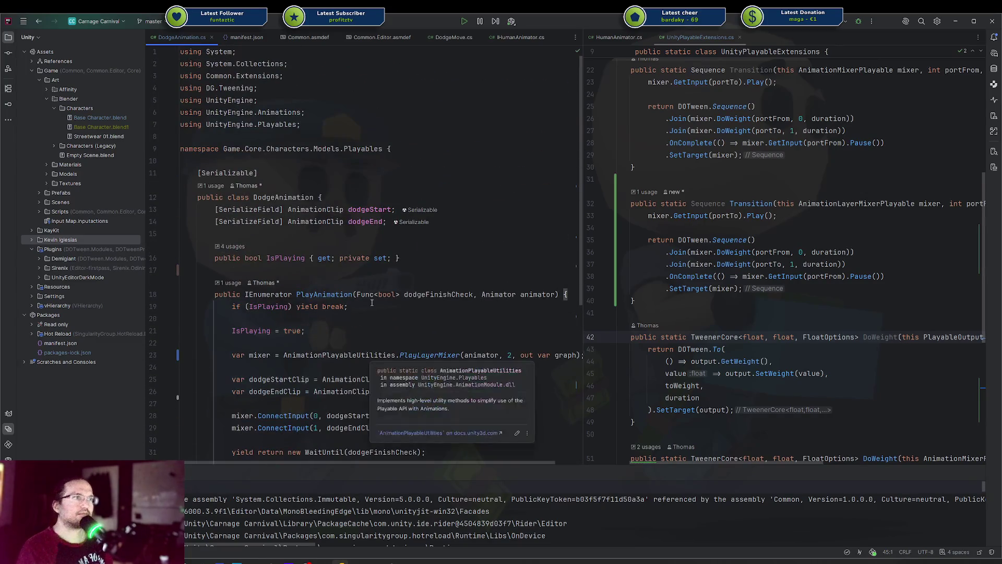
pyautogui.scroll(-1, 374, 302)
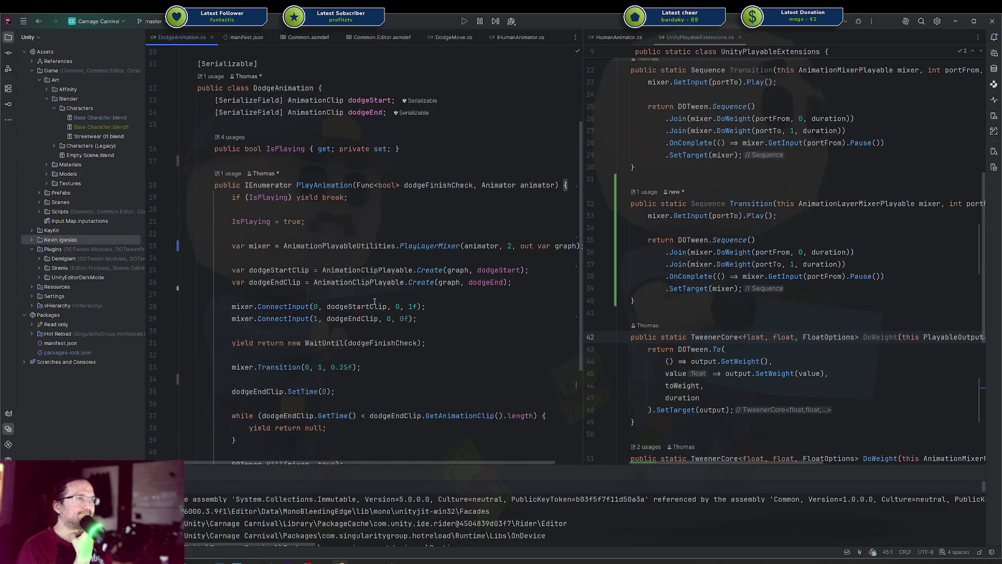
# Replace the PlayLayerMixer call on line 23 with PlayMixer, then return to Unity
pyautogui.doubleClick(403, 247)
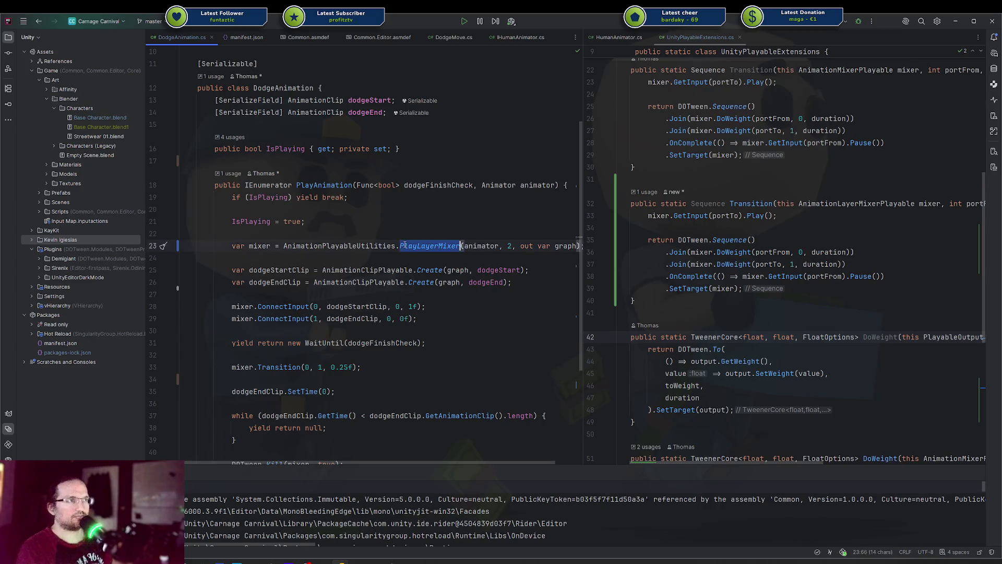
pyautogui.write('Play')
pyautogui.press('Return')
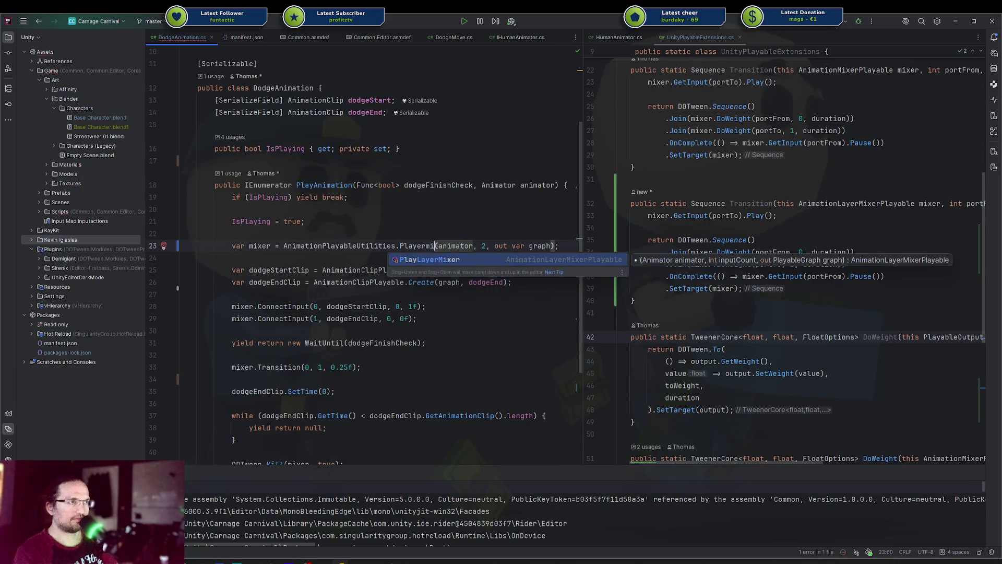
pyautogui.hotkey('ctrl', 'BackSpace')
pyautogui.hotkey('ctrl', 'BackSpace')
pyautogui.hotkey('ctrl', 'z')
pyautogui.hotkey('ctrl', 'BackSpace')
pyautogui.write('PM')
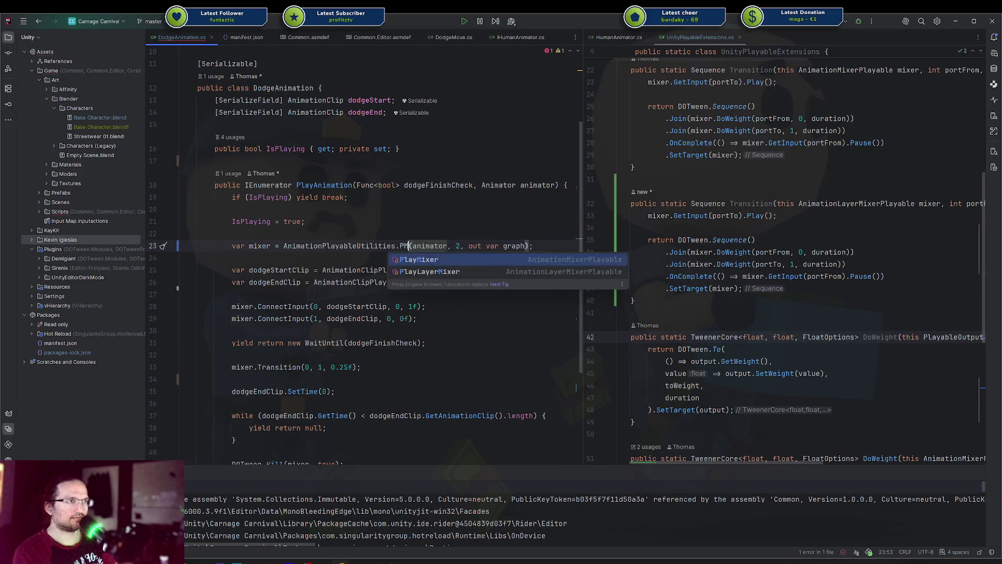
pyautogui.press('Return')
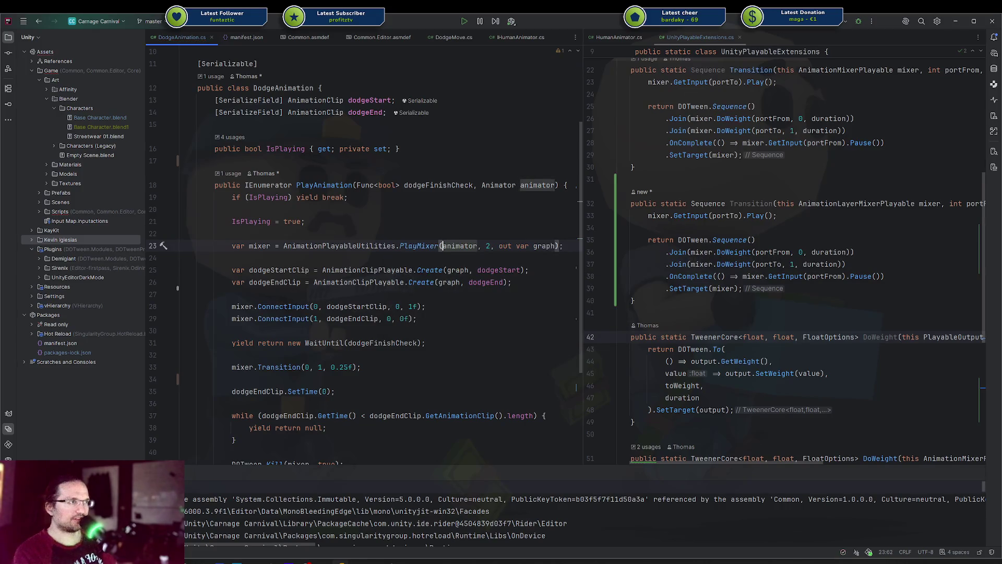
pyautogui.scroll(-4, 403, 250)
pyautogui.scroll(7, 403, 250)
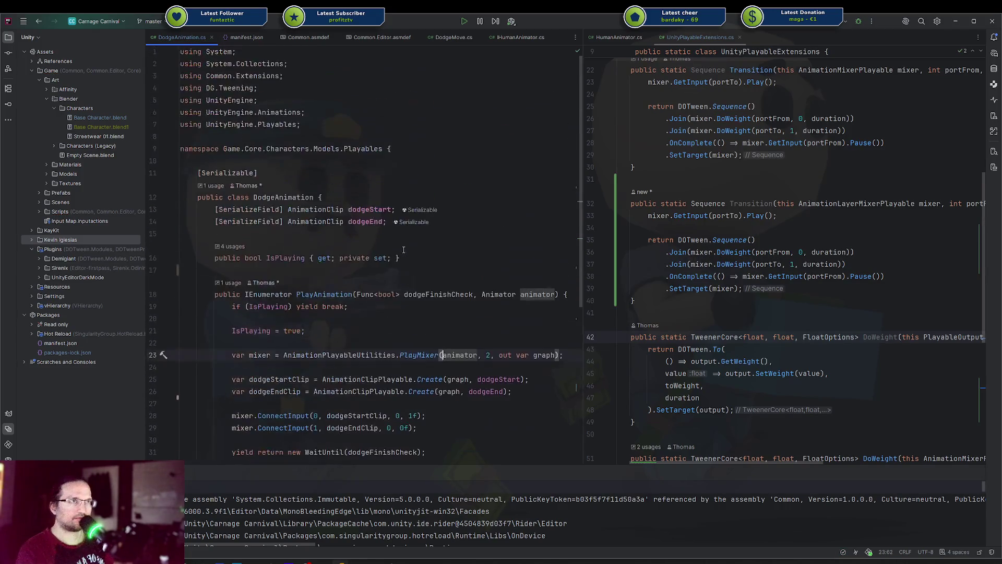
pyautogui.hotkey('alt', 'Tab')
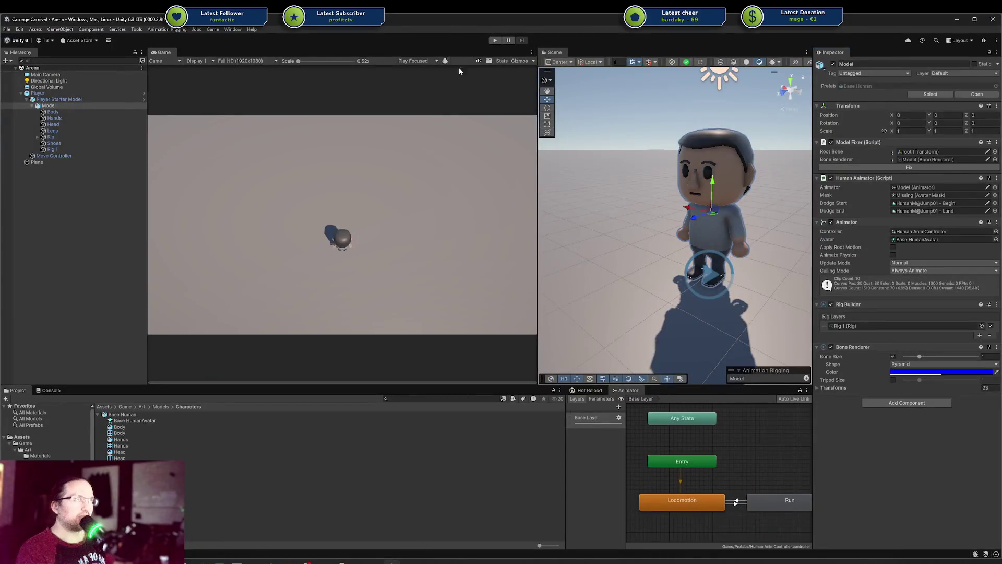
# Enter play mode and dock the Scene view beside the Game tab so the game fills the width
pyautogui.click(494, 41)
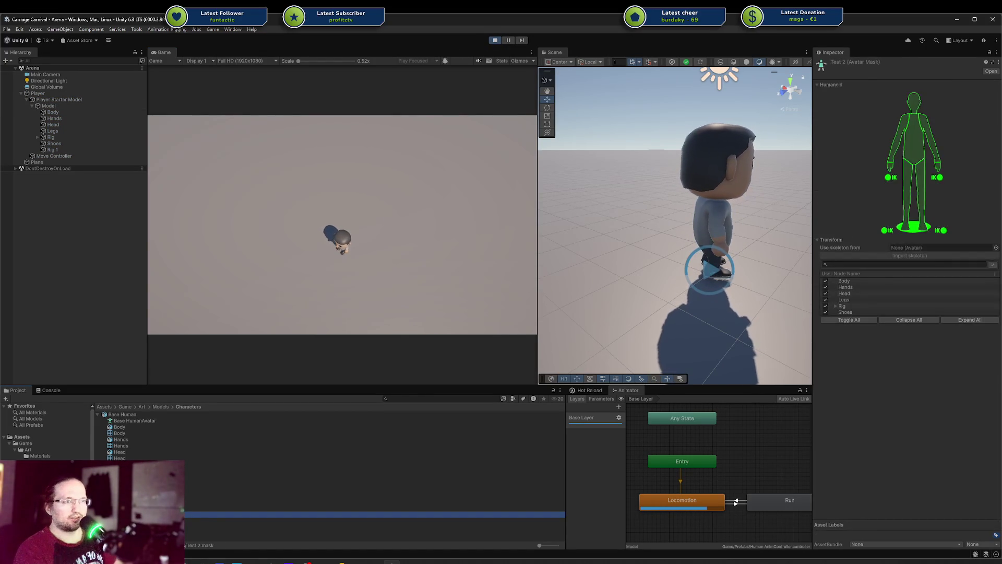
pyautogui.press('w')
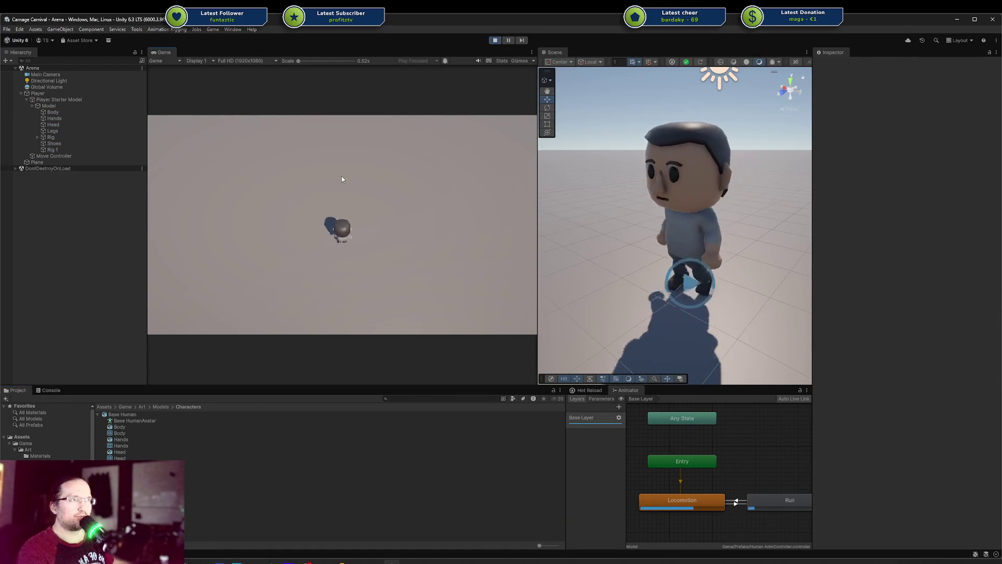
pyautogui.click(343, 218)
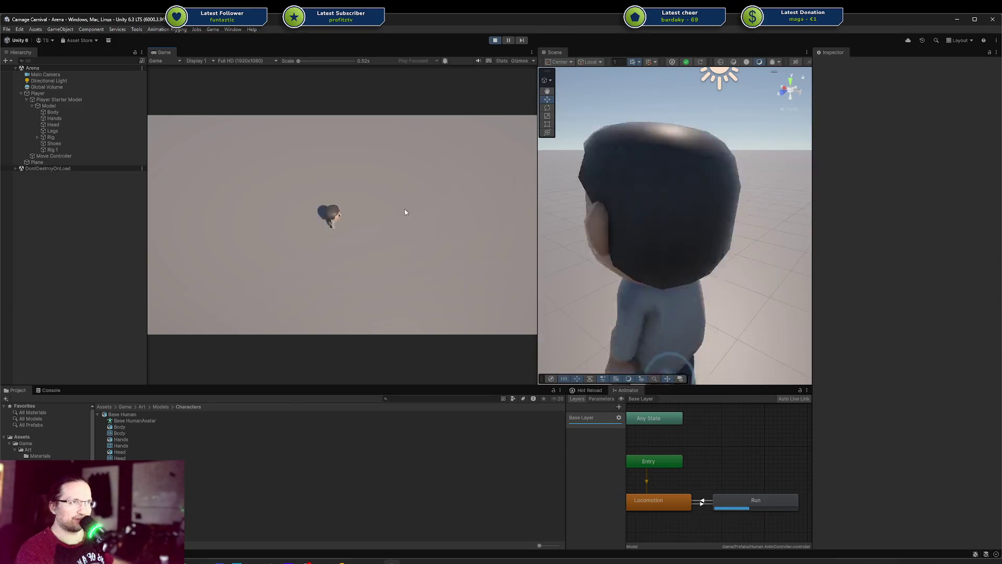
pyautogui.moveTo(555, 53)
pyautogui.mouseDown()
pyautogui.moveTo(315, 223)
pyautogui.moveTo(234, 57)
pyautogui.moveTo(170, 51)
pyautogui.mouseUp()
pyautogui.click(168, 52)
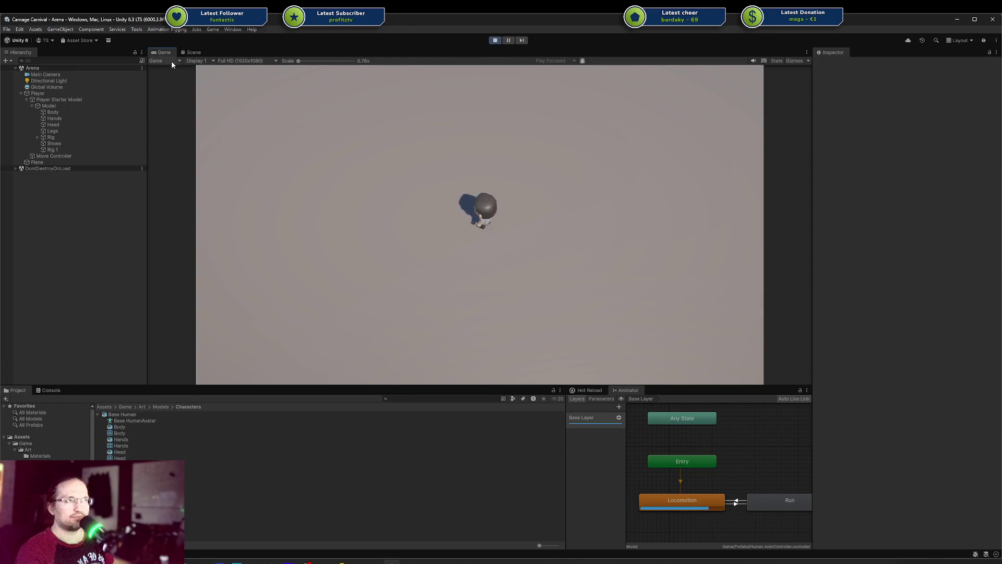
# Walk the character left, down, right and up with A, S, D and W
pyautogui.press('a')
pyautogui.press('s')
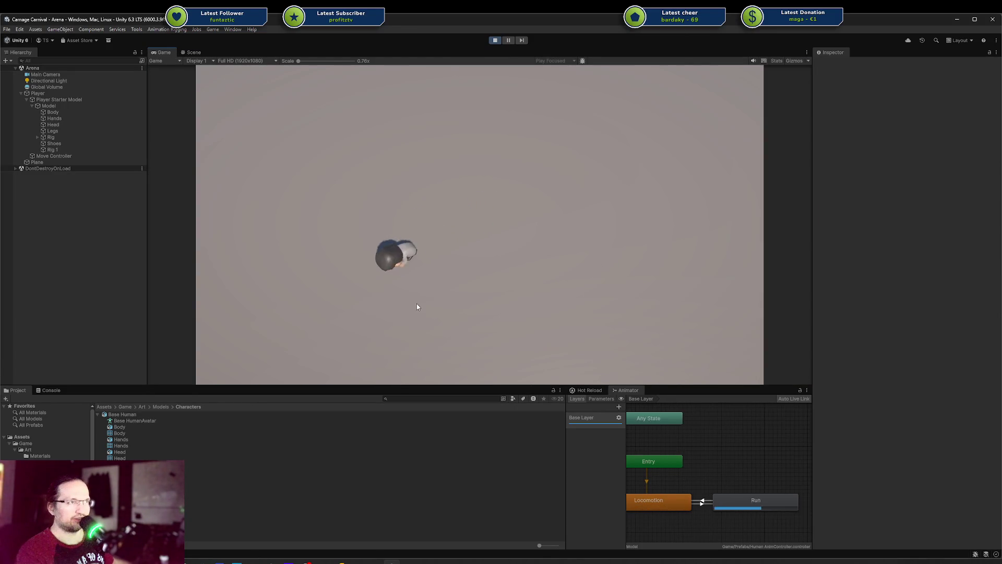
pyautogui.press('d')
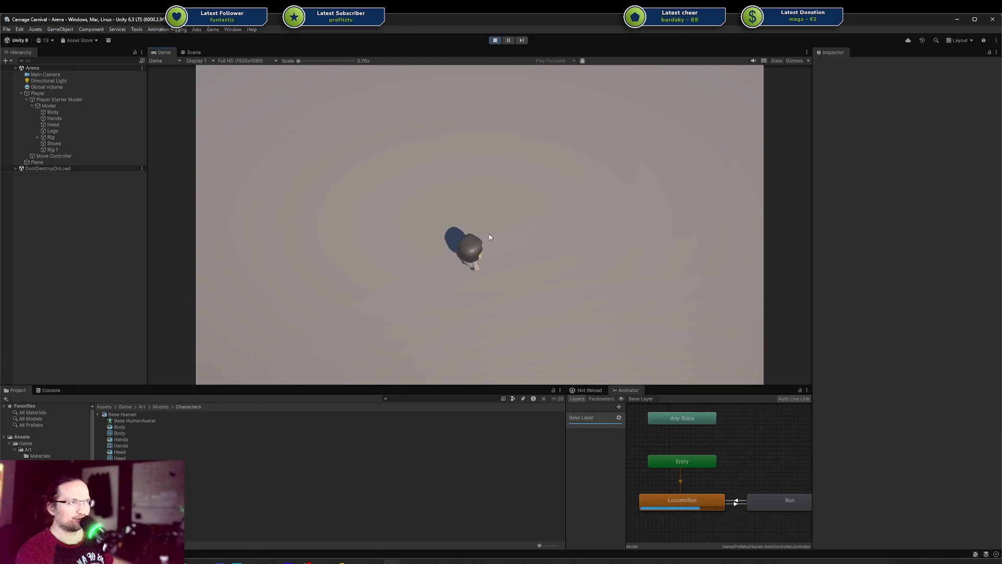
pyautogui.press('w')
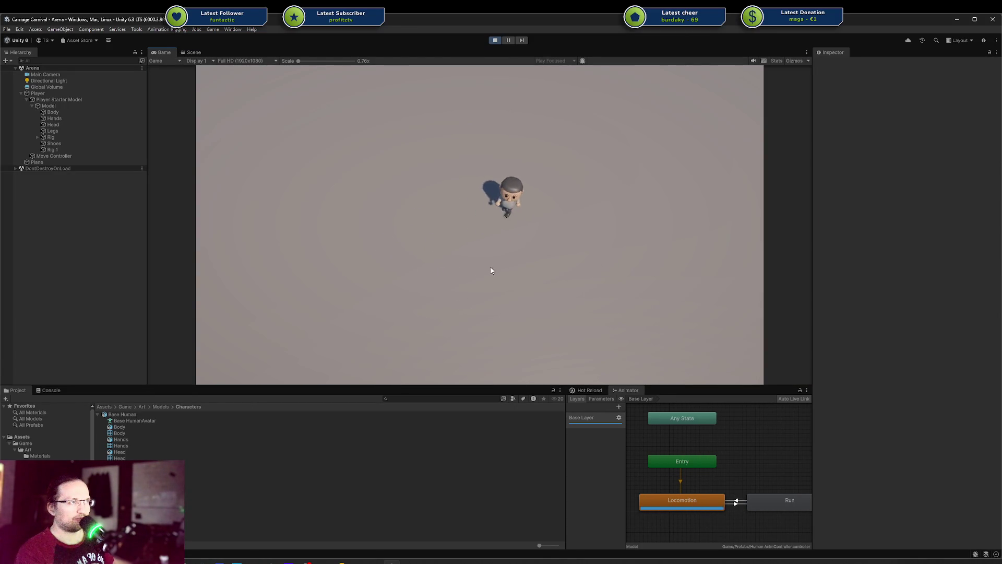
pyautogui.press('a')
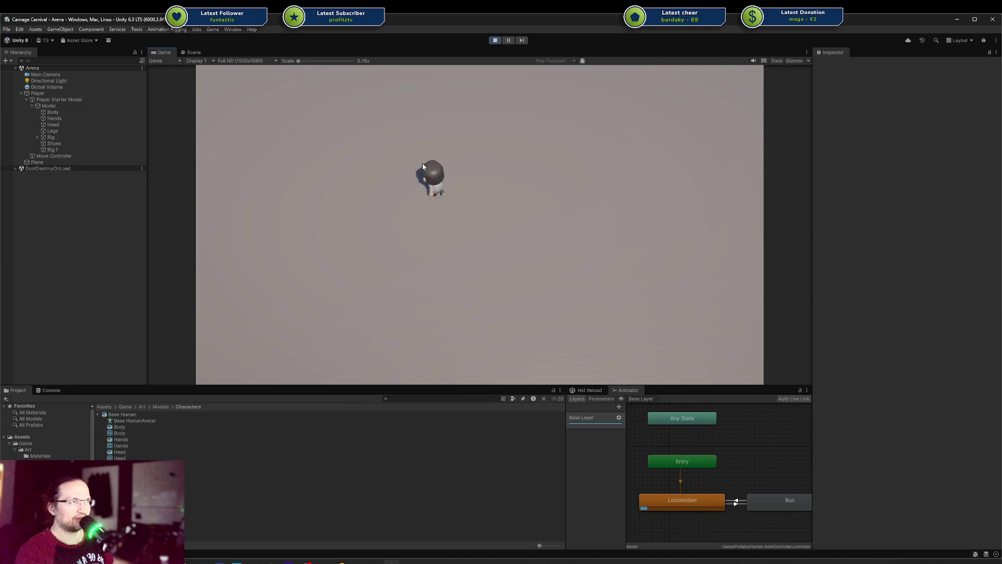
pyautogui.press('s')
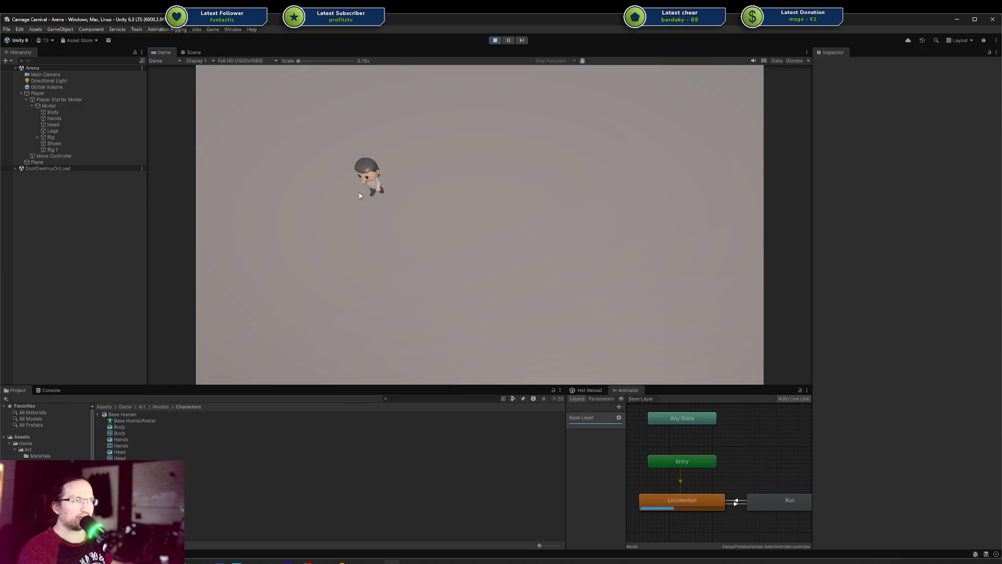
# Sprint the character diagonally with Shift, drop back to a walk, then sprint again
pyautogui.hotkey('shift', 's', 'd')
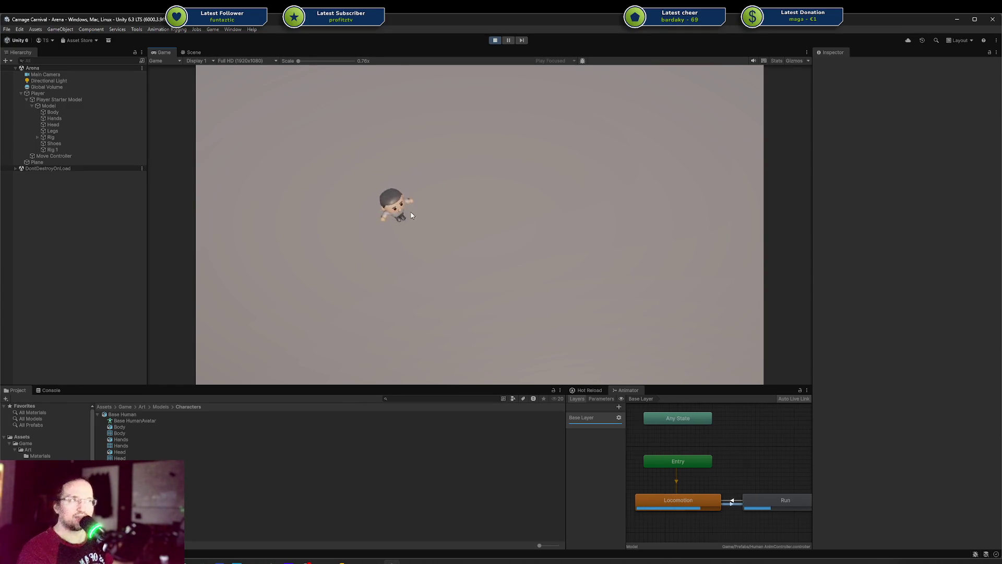
pyautogui.hotkey('shift', 'w', 'd')
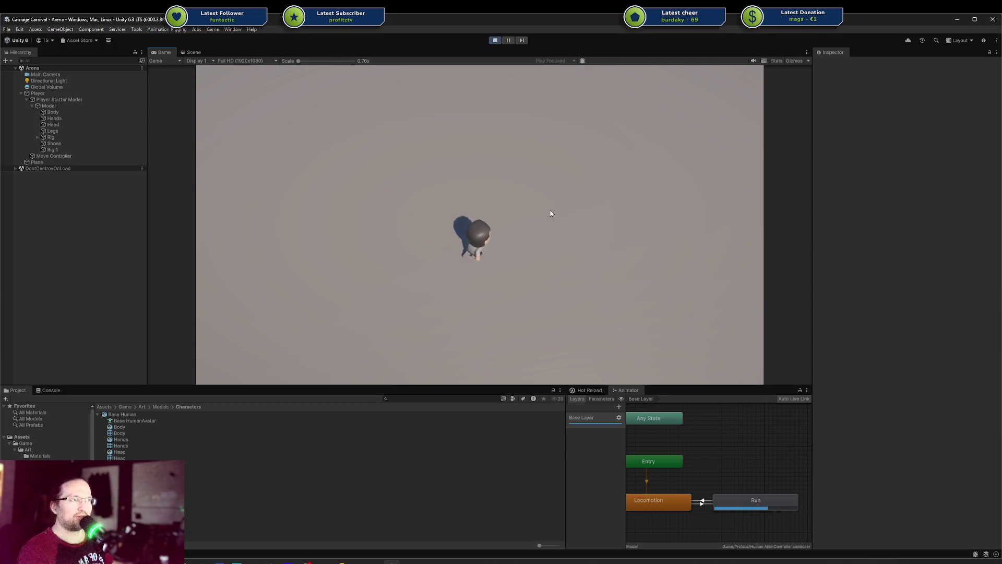
pyautogui.hotkey('shift', 's', 'd')
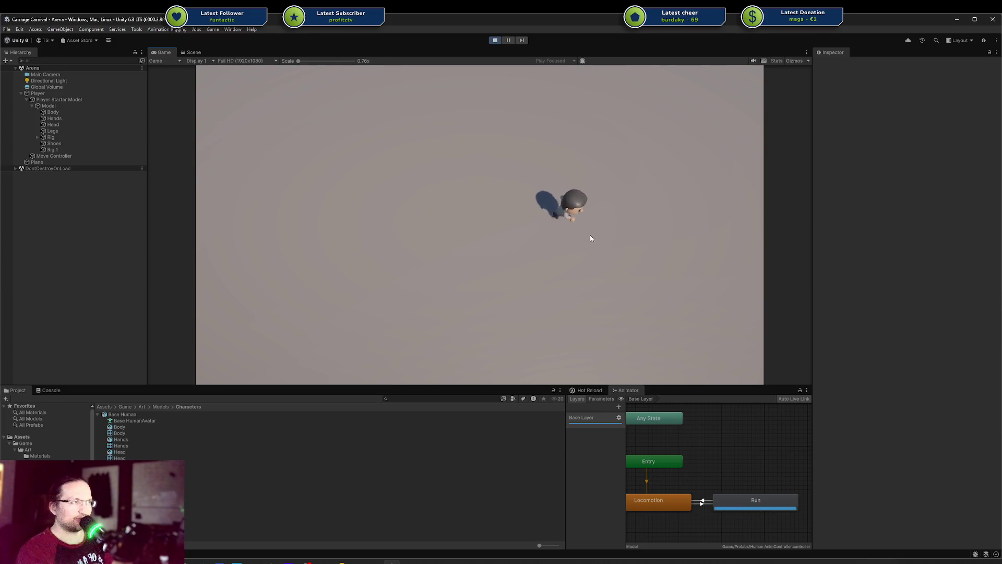
pyautogui.hotkey('shift', 's', 'a')
pyautogui.press('a')
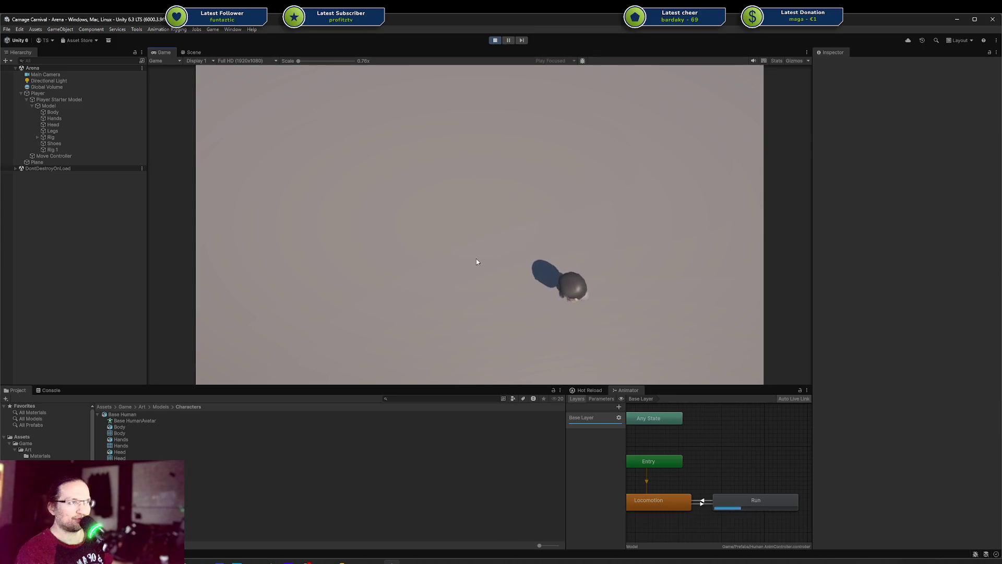
pyautogui.press('a')
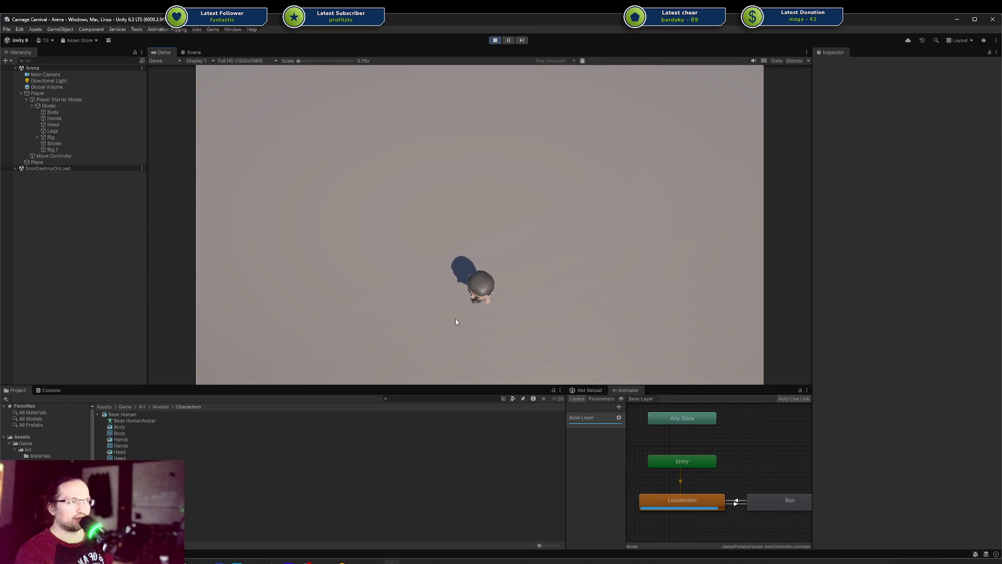
pyautogui.press('w')
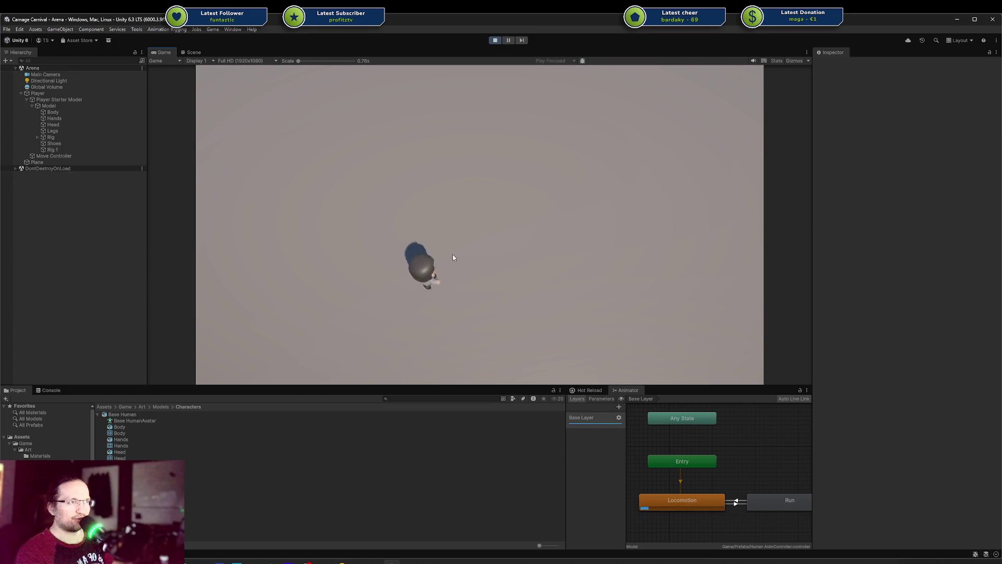
pyautogui.press('w')
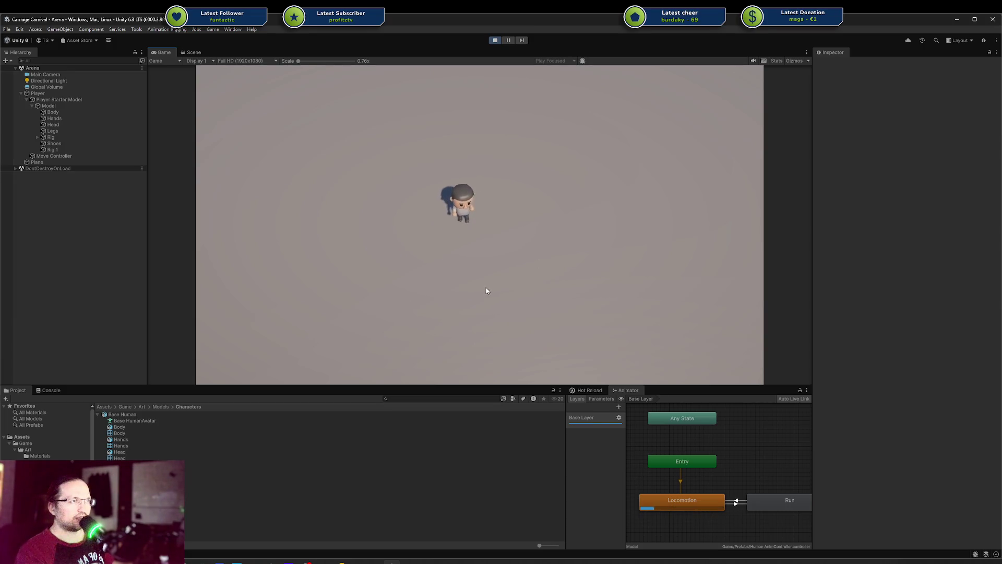
pyautogui.press('shift')
pyautogui.press('a')
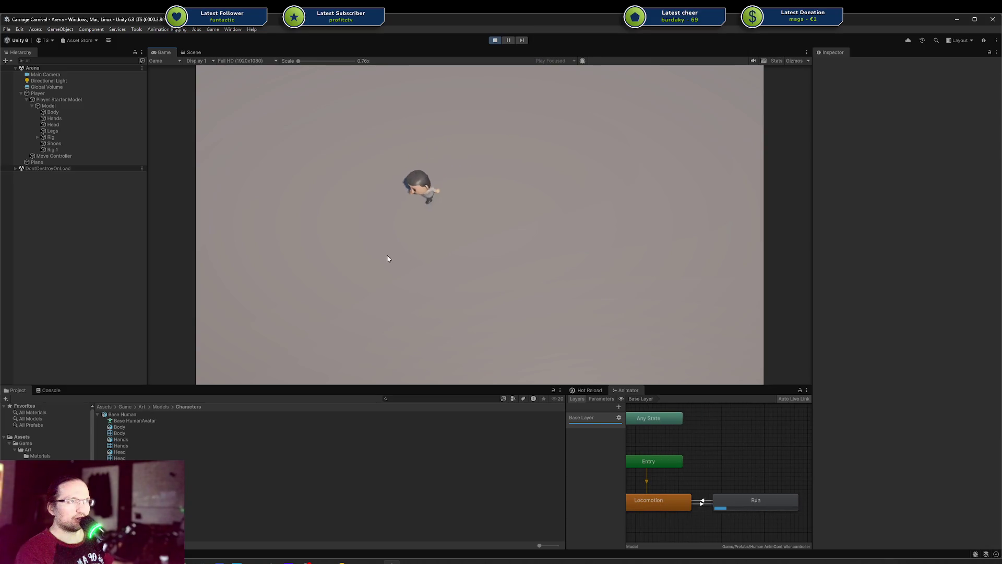
pyautogui.press('s')
pyautogui.press('d')
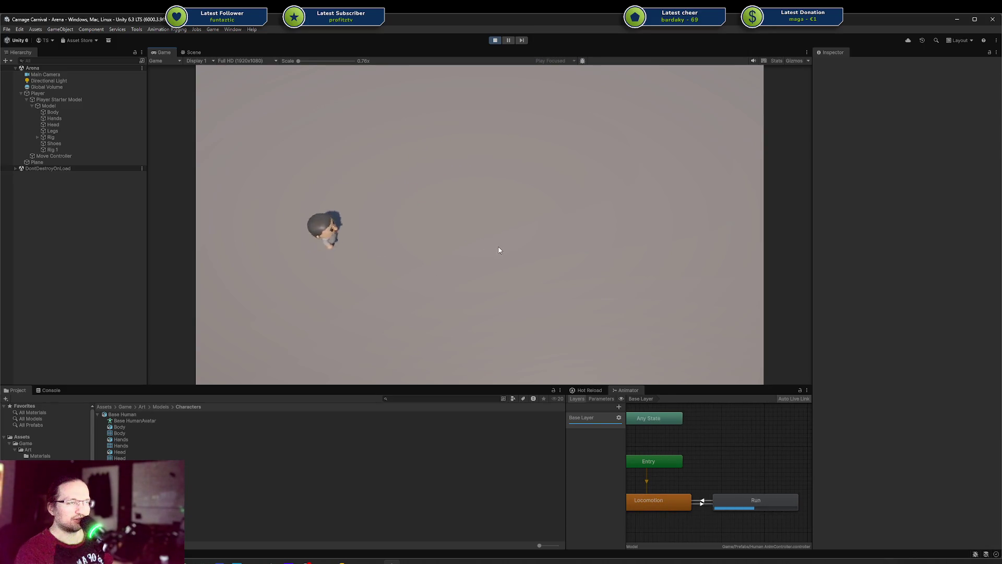
pyautogui.press('a')
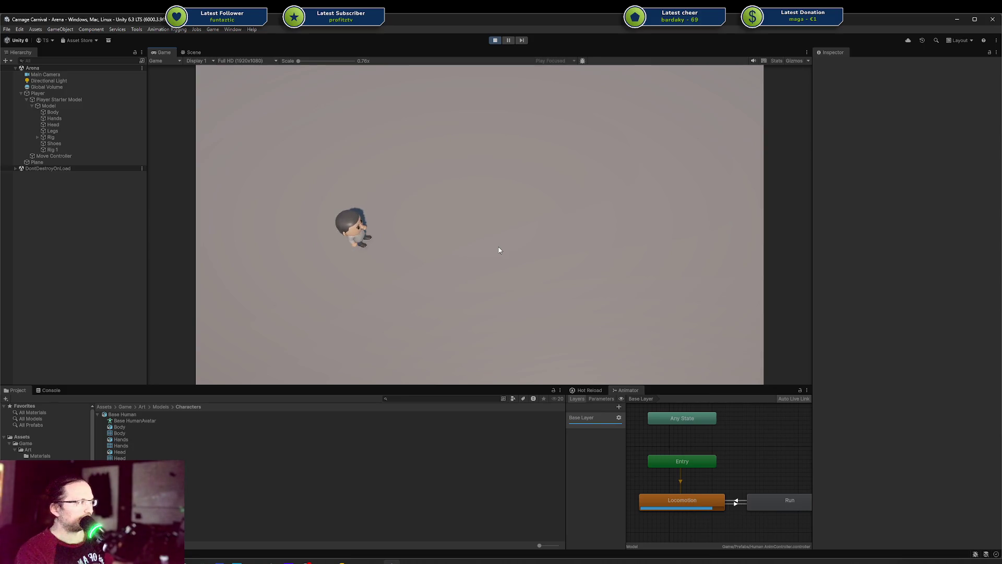
# Run the character in loops right, up, down and left to check the run animation
pyautogui.press('shift')
pyautogui.press('d')
pyautogui.press('w')
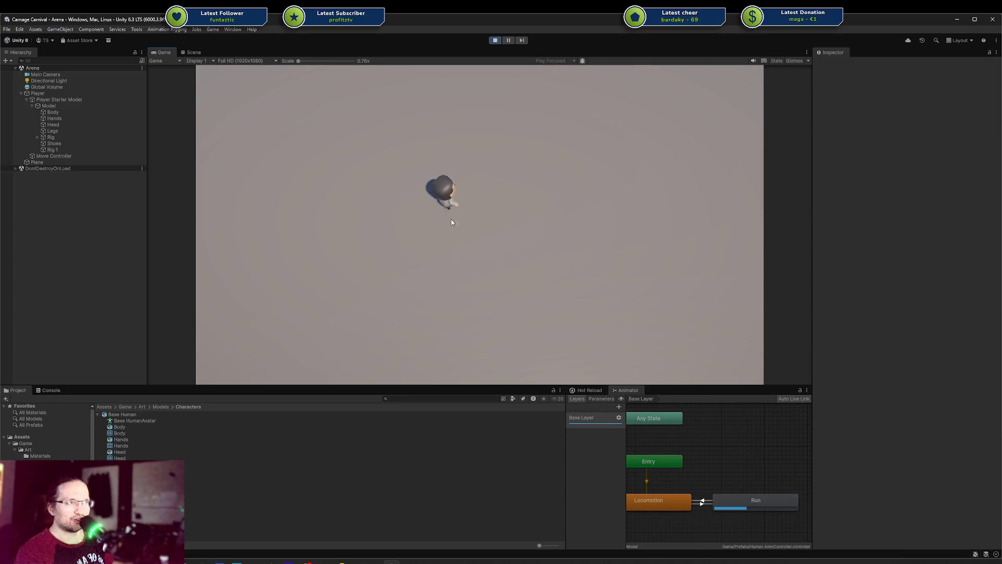
pyautogui.press('s')
pyautogui.press('d')
pyautogui.press('d')
pyautogui.press('a')
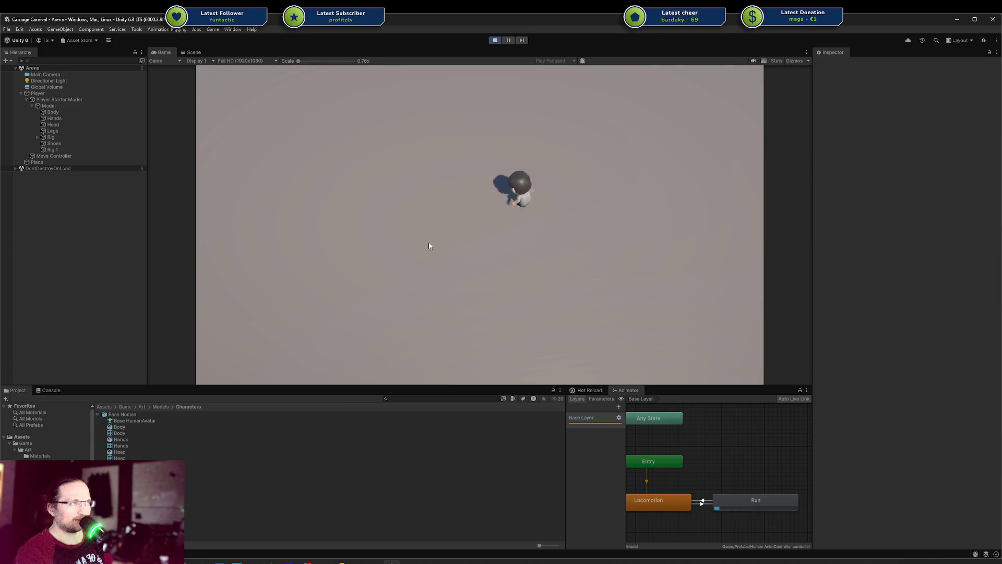
pyautogui.press('s')
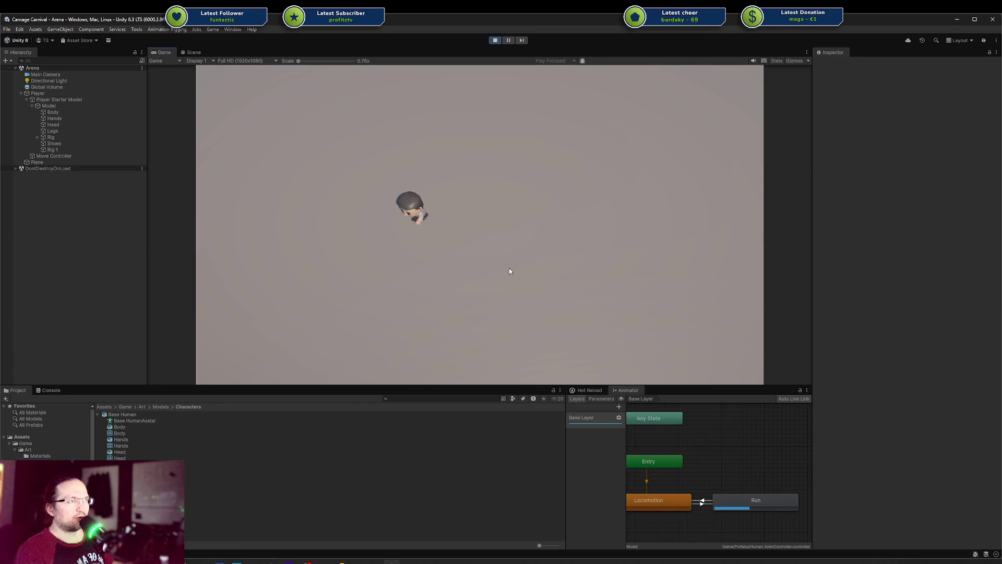
pyautogui.press('d')
pyautogui.press('w')
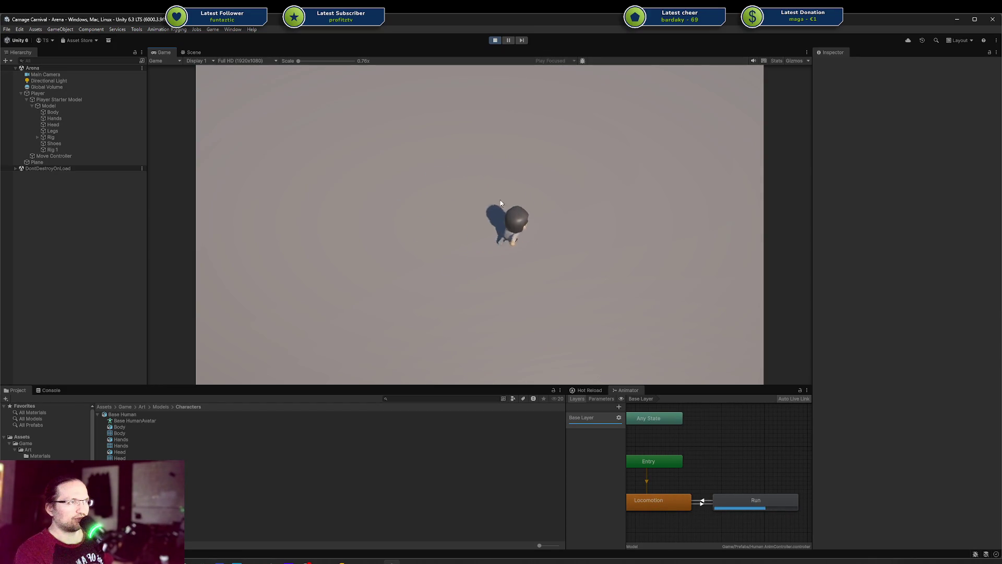
pyautogui.press('a')
pyautogui.press('s')
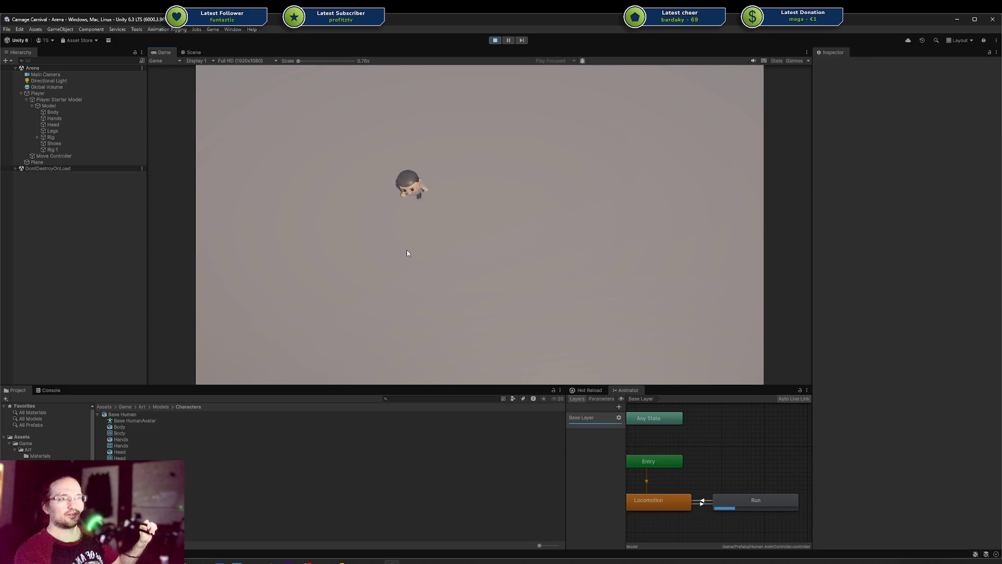
pyautogui.press('d')
pyautogui.press('s')
pyautogui.press('a')
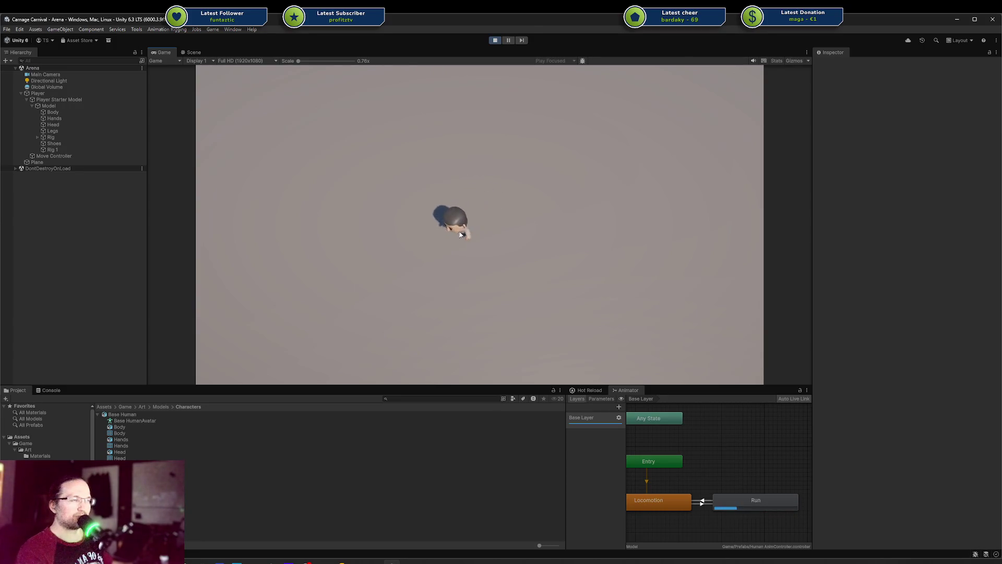
# Alternate the character between running and walking on a final circuit of the arena
pyautogui.press('d')
pyautogui.press('w')
pyautogui.press('a')
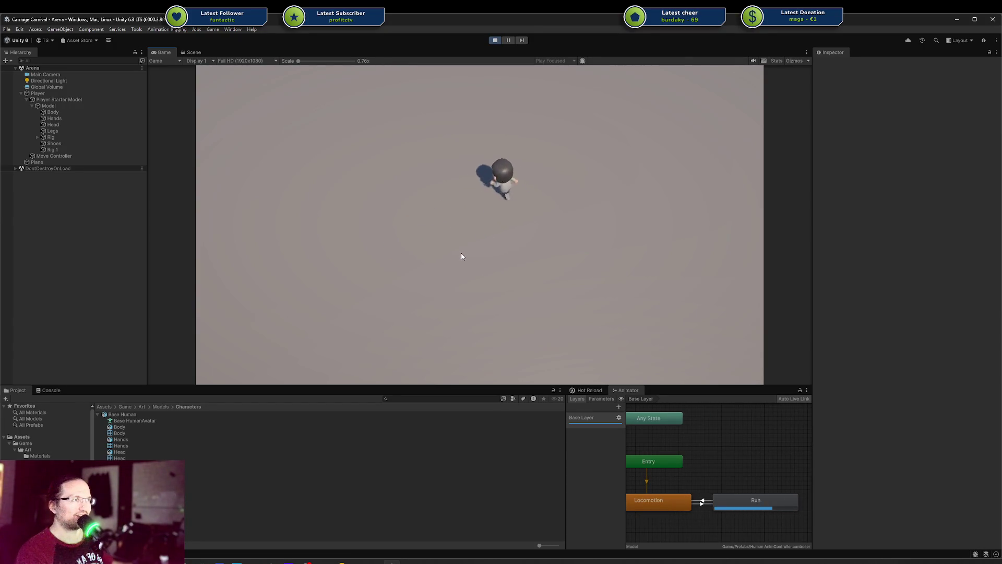
pyautogui.press('s')
pyautogui.press('d')
pyautogui.press('w')
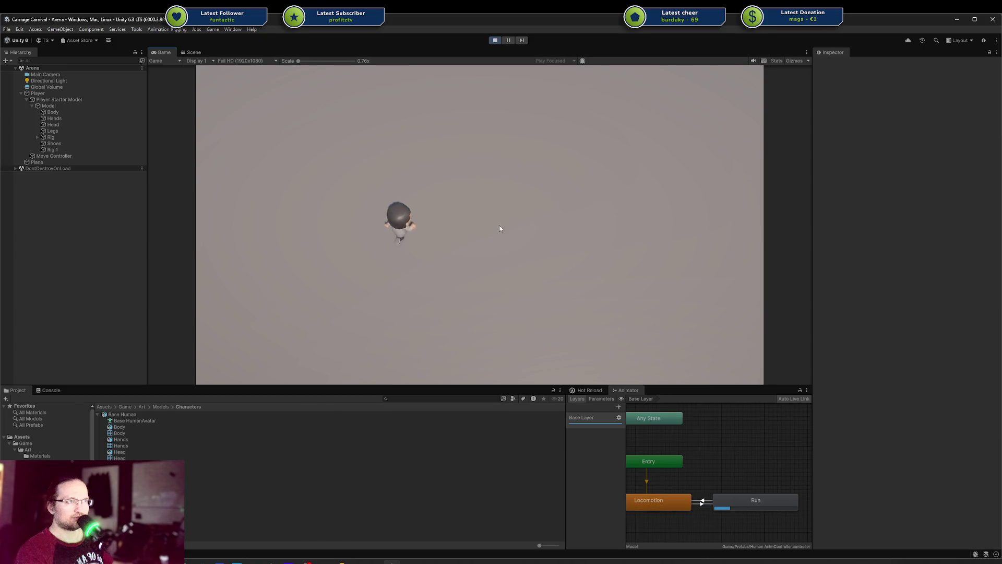
pyautogui.press('s')
pyautogui.press('w')
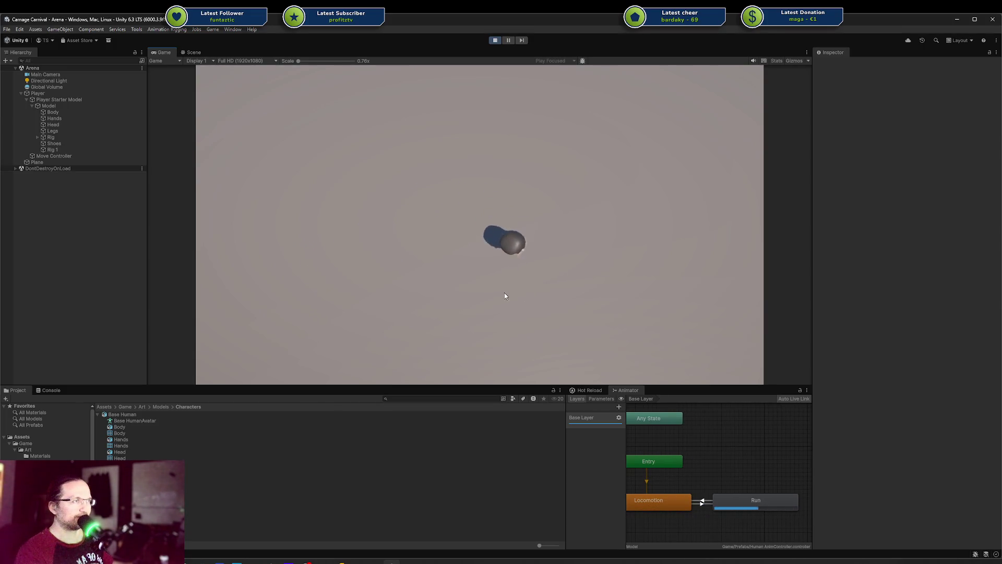
pyautogui.press('w')
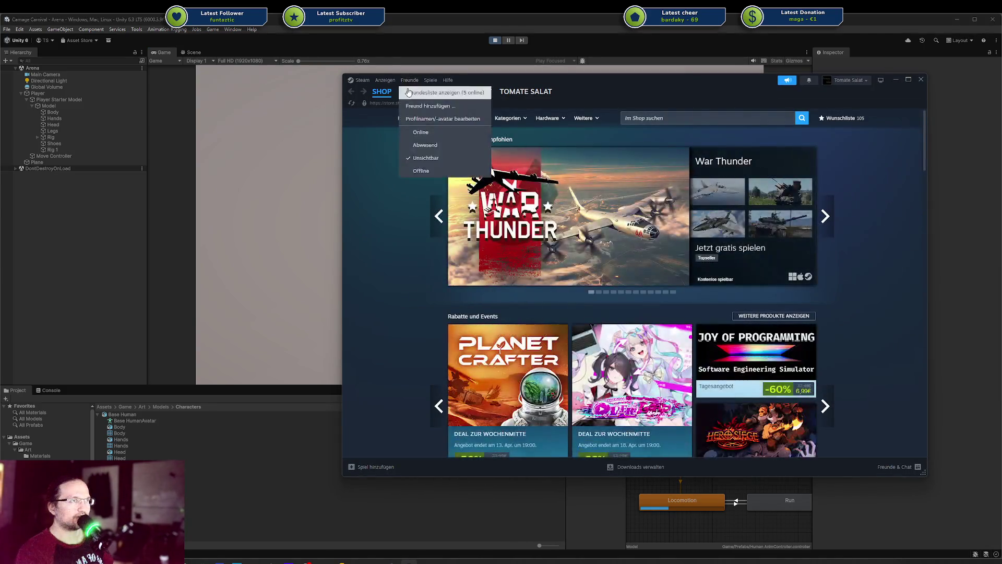
# Go to the Steam library and select Escape from Duckov under Favoriten
pyautogui.click(415, 92)
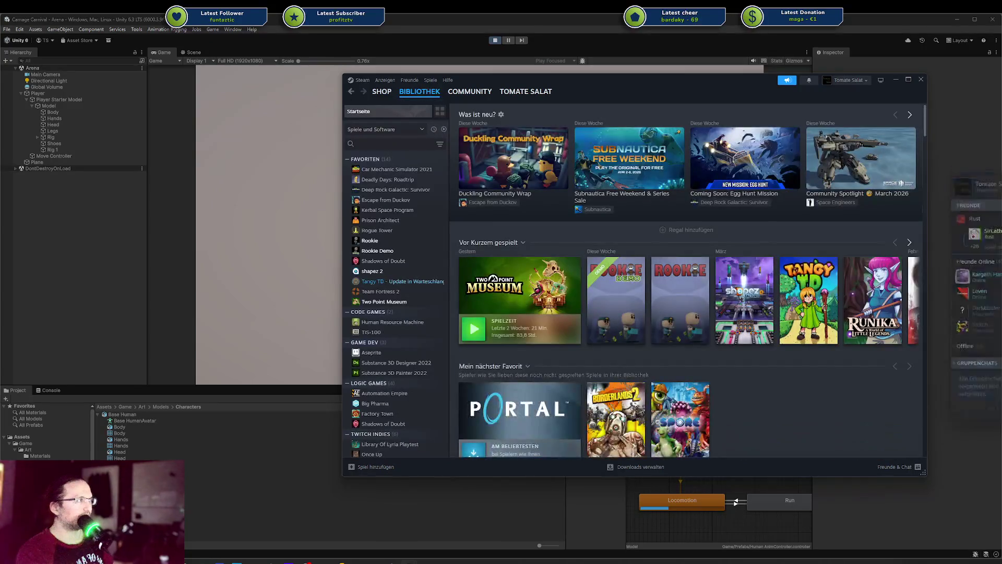
pyautogui.click(386, 200)
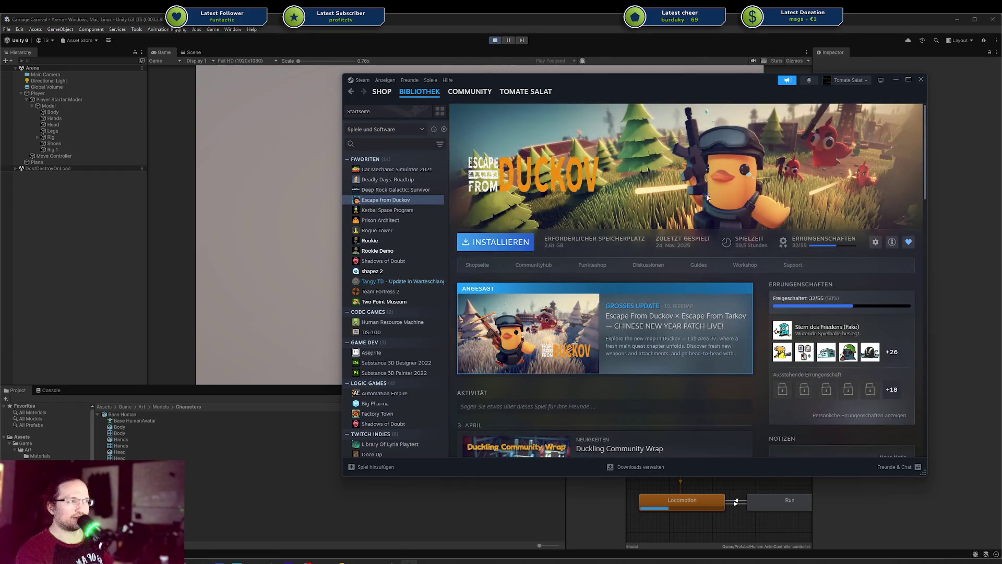
# Switch to Unity, move the character so the Animator goes Locomotion to Run, then return to Steam
pyautogui.hotkey('alt', 'Tab')
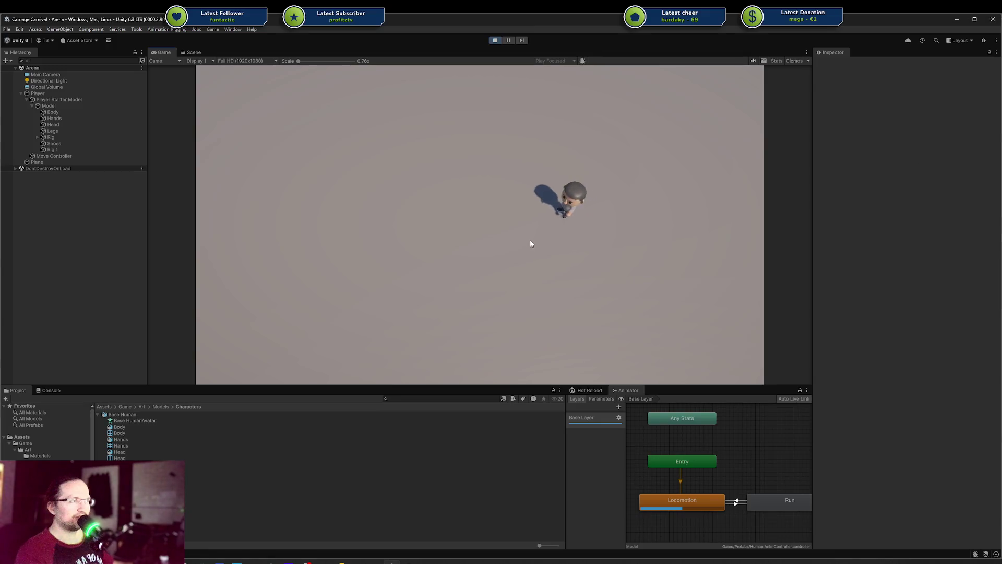
pyautogui.press('a')
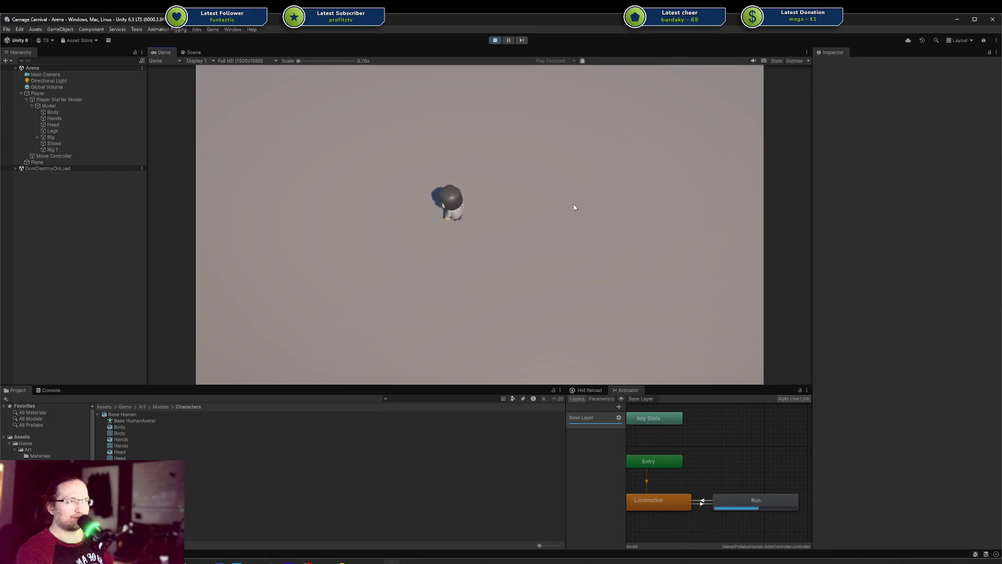
pyautogui.press('d')
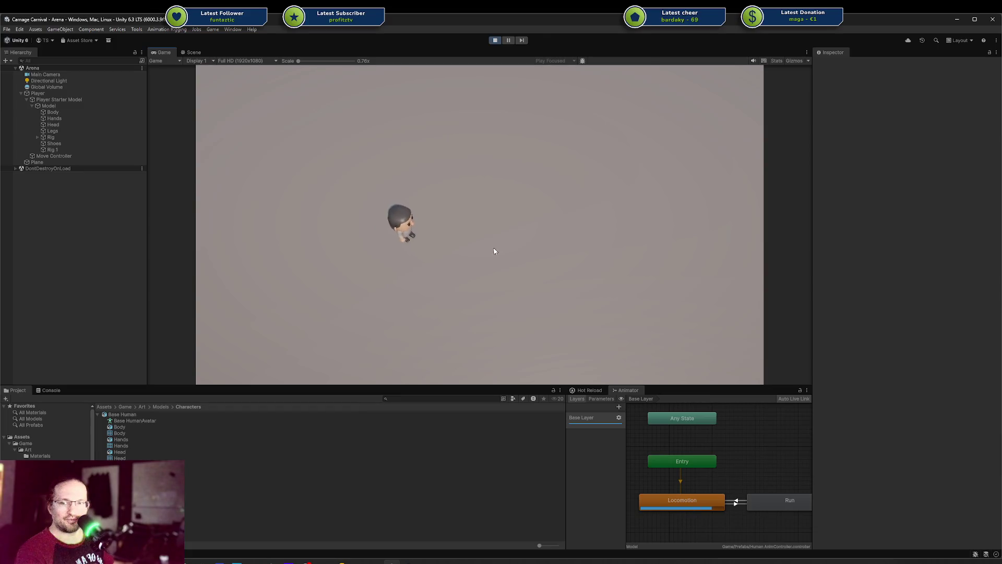
pyautogui.press('s')
pyautogui.press('w')
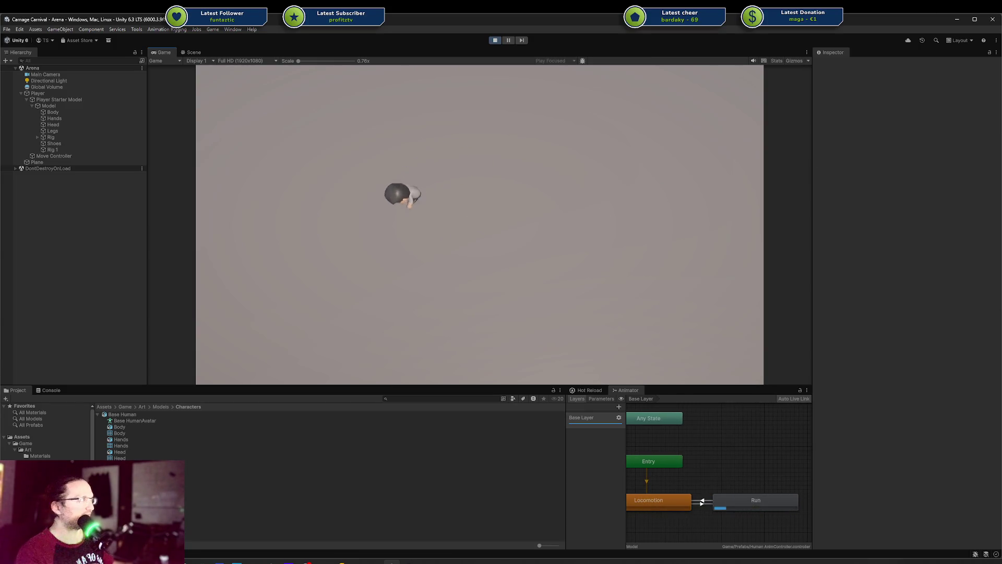
pyautogui.hotkey('alt', 'Tab')
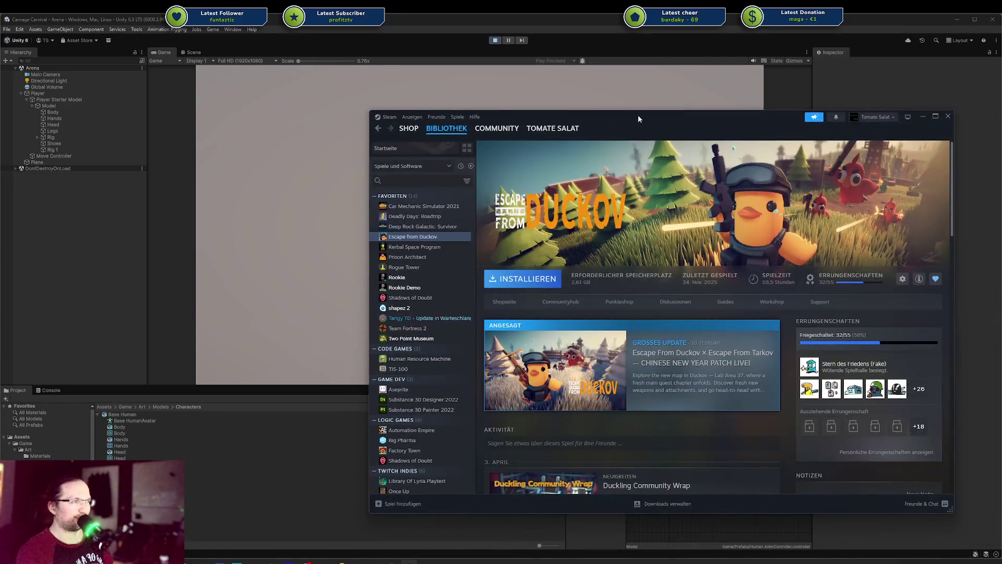
# Move the Steam window right and scroll through the library game list
pyautogui.moveTo(638, 119); pyautogui.dragTo(716, 116)
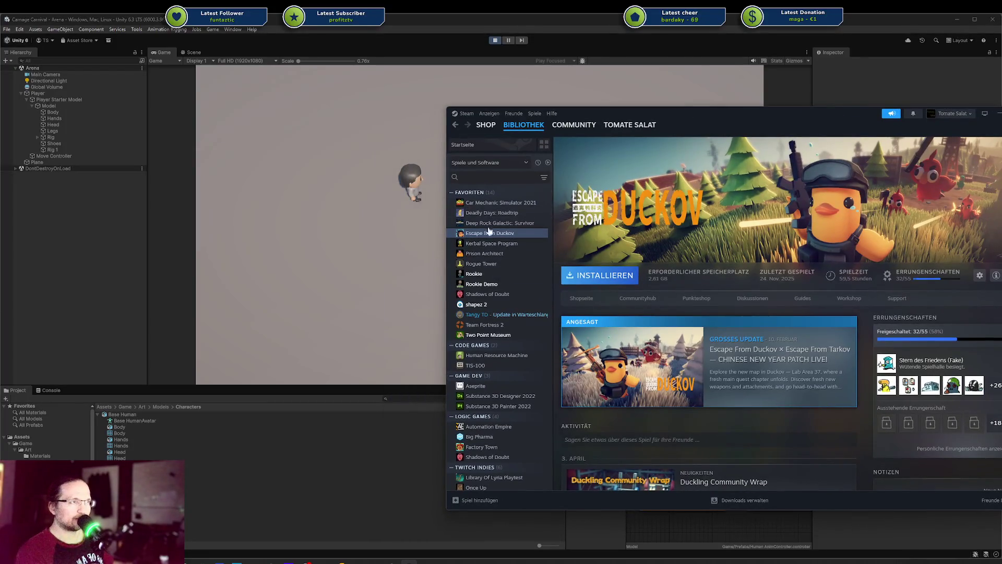
pyautogui.scroll(-5, 513, 242)
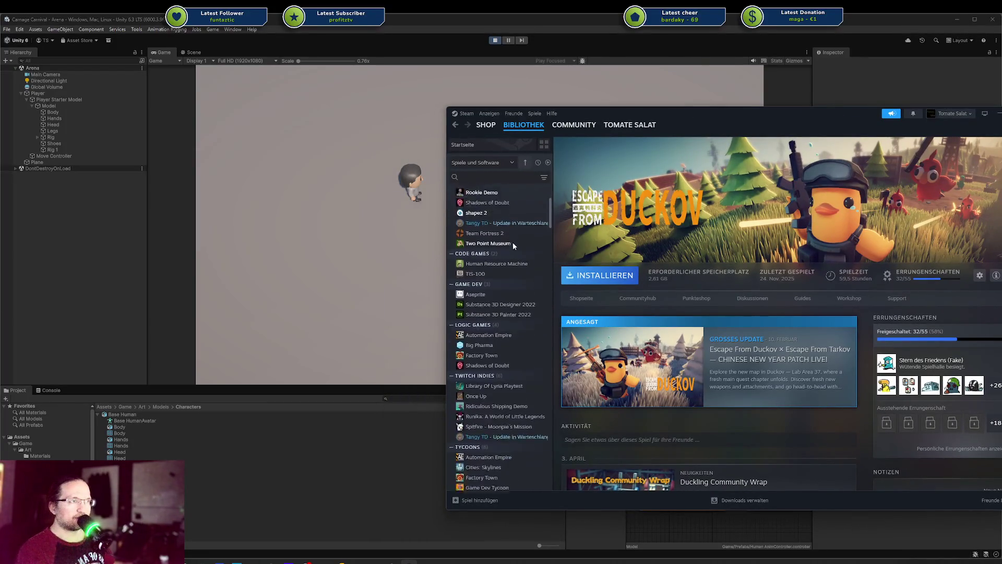
pyautogui.scroll(4, 516, 257)
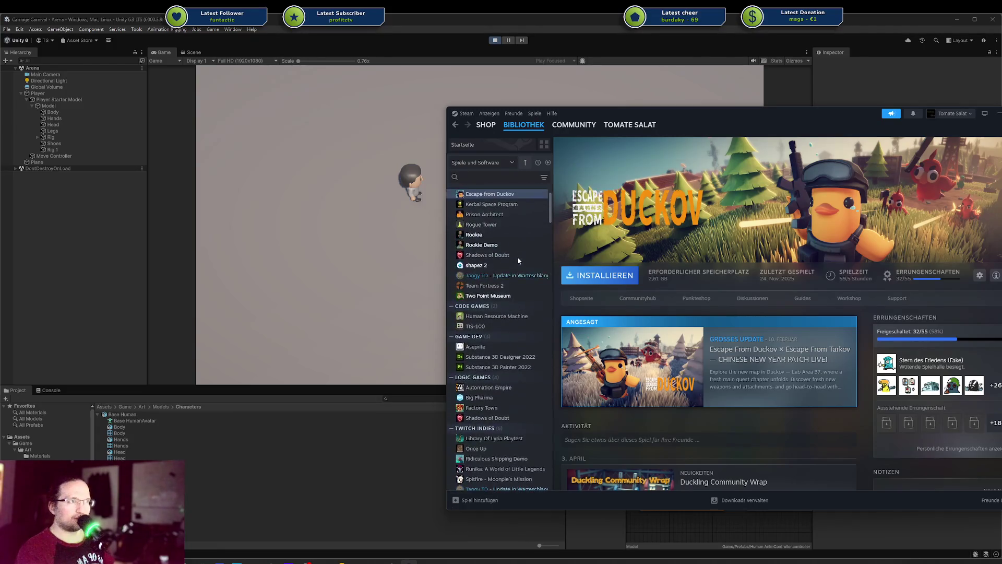
pyautogui.scroll(-7, 507, 287)
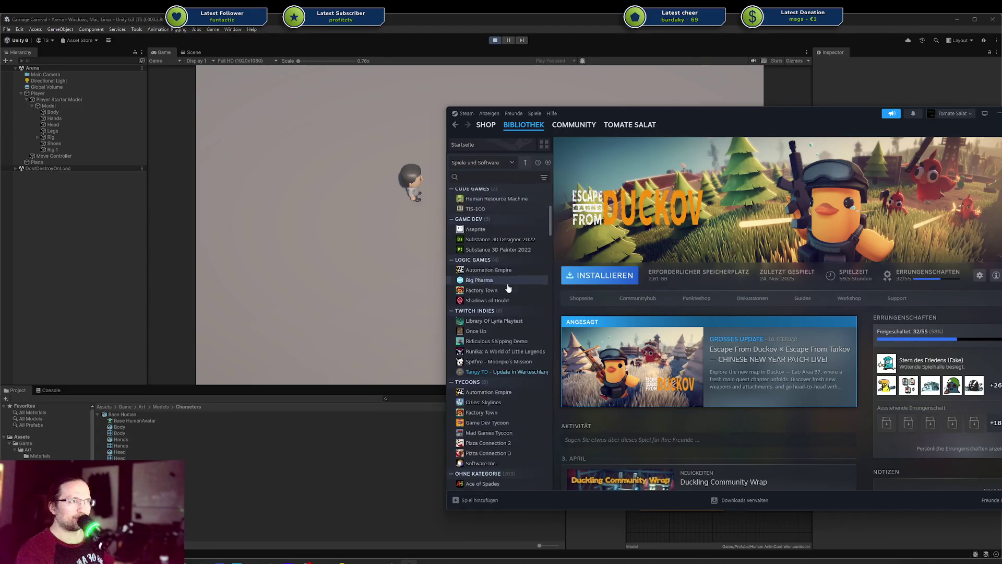
pyautogui.scroll(-2, 506, 284)
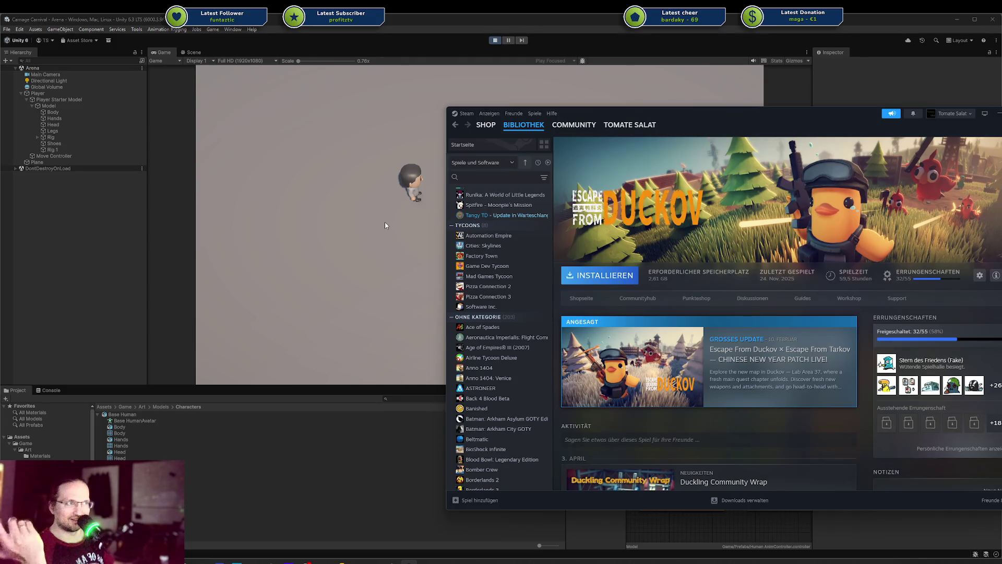
pyautogui.scroll(8, 506, 236)
pyautogui.scroll(1, 505, 234)
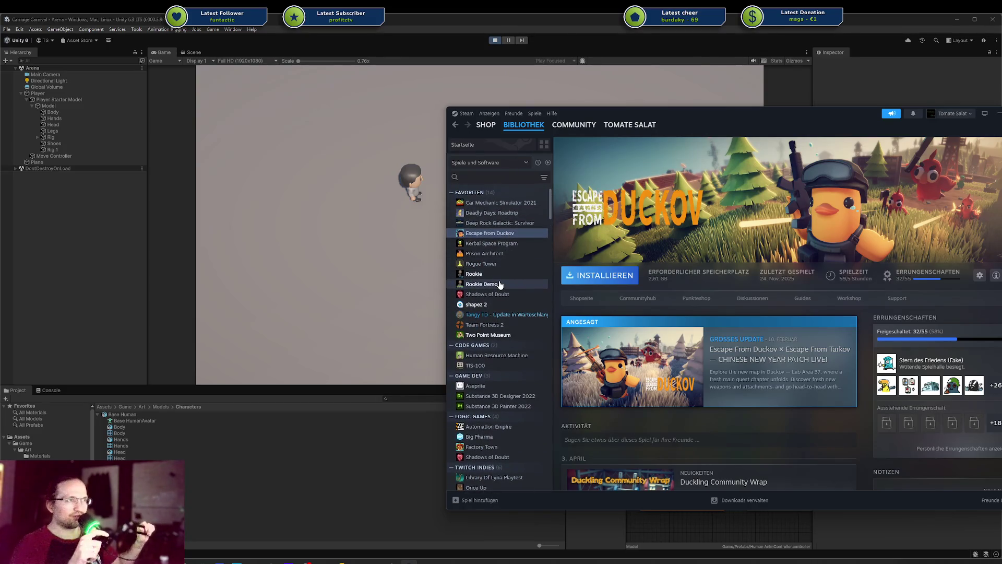
# Open Rookie Demo, then Rookie, and scroll through Rookie's recent update news
pyautogui.click(500, 284)
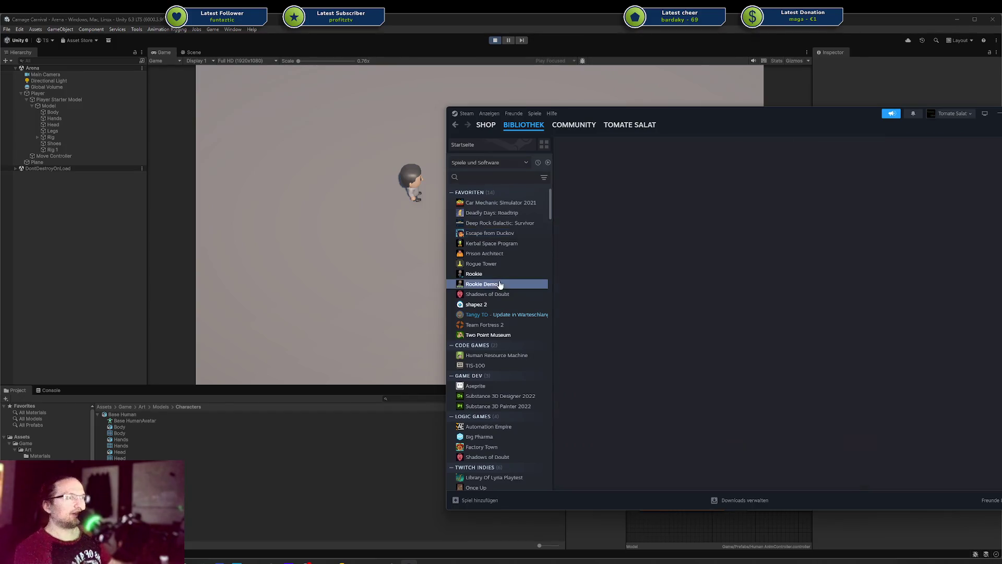
pyautogui.scroll(-3, 769, 279)
pyautogui.click(529, 274)
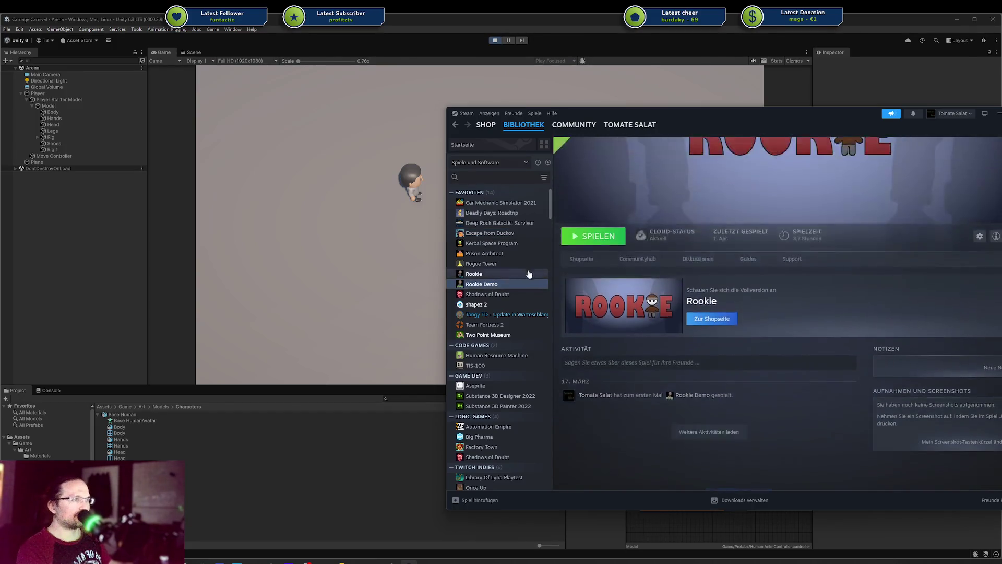
pyautogui.scroll(-3, 727, 329)
pyautogui.scroll(-3, 736, 326)
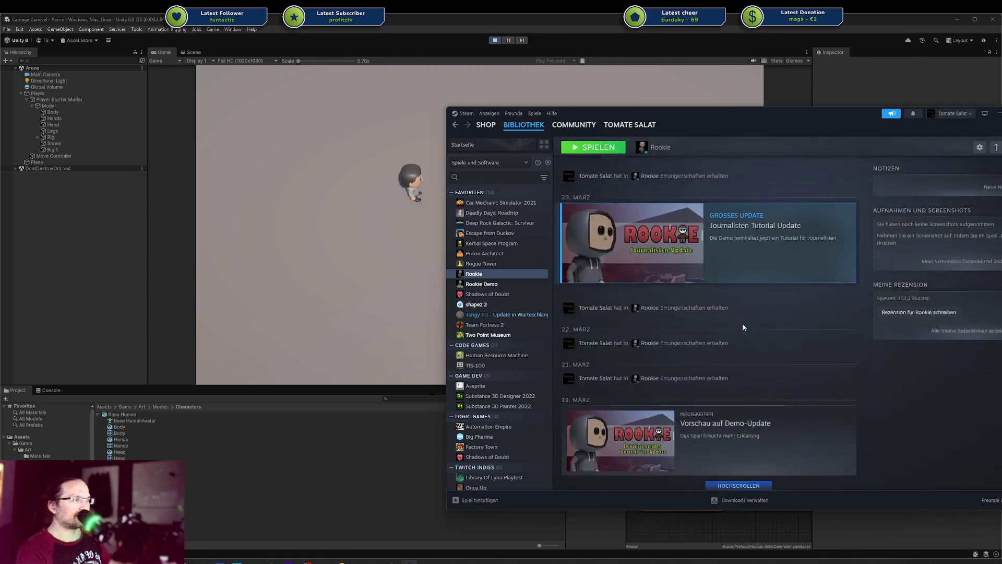
pyautogui.scroll(8, 741, 322)
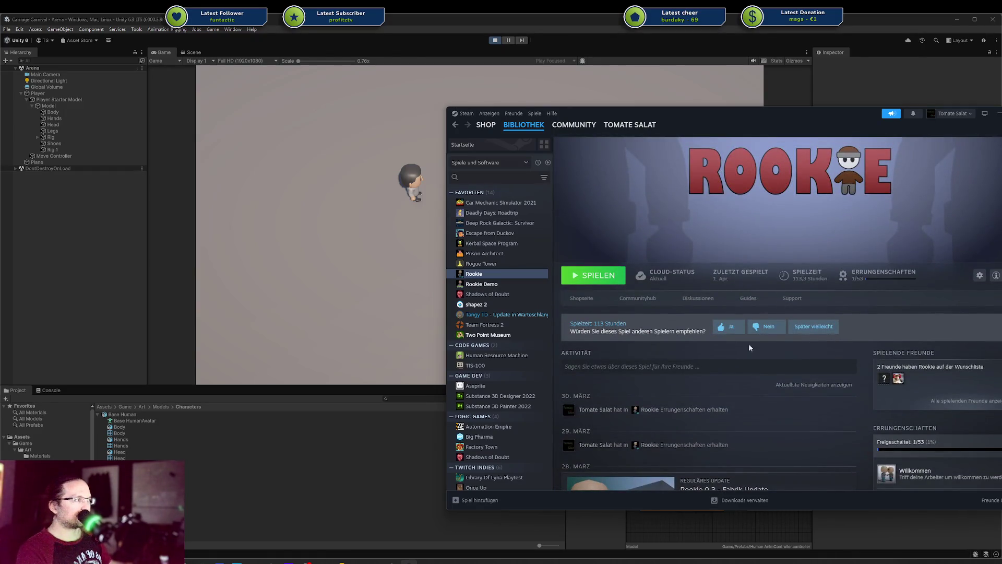
pyautogui.scroll(-3, 864, 387)
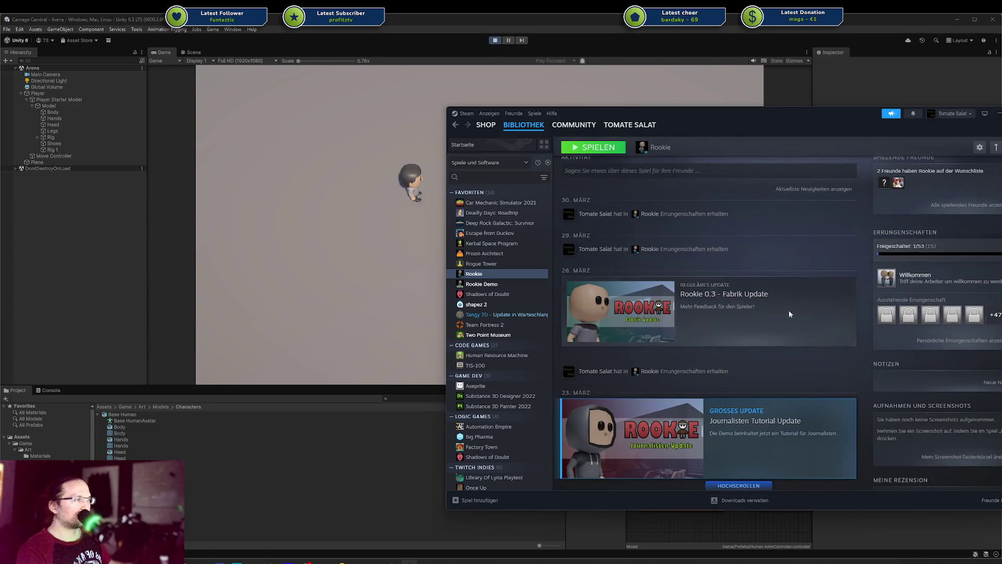
pyautogui.scroll(-5, 773, 324)
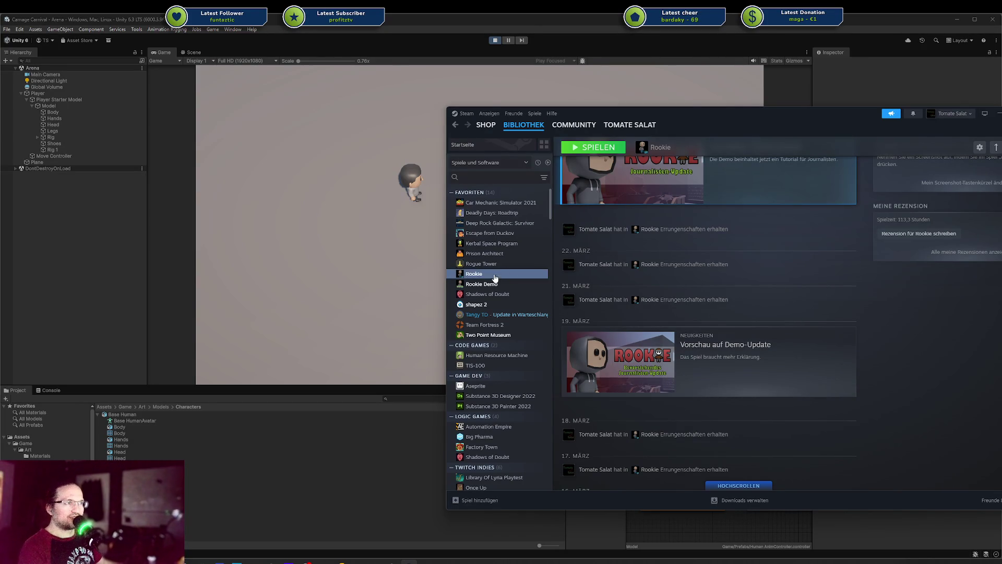
pyautogui.click(390, 213)
# Run the character around the arena with WASD between Locomotion and Run, then Alt-Tab to Steam
pyautogui.press('s')
pyautogui.press('w')
pyautogui.press('a')
pyautogui.press('s')
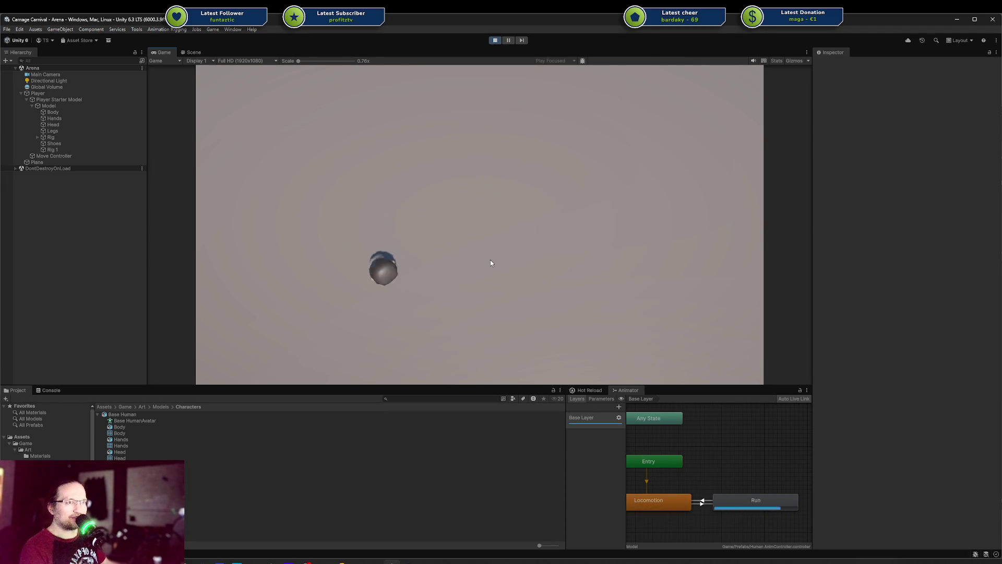
pyautogui.press('w')
pyautogui.press('d')
pyautogui.press('a')
pyautogui.press('a')
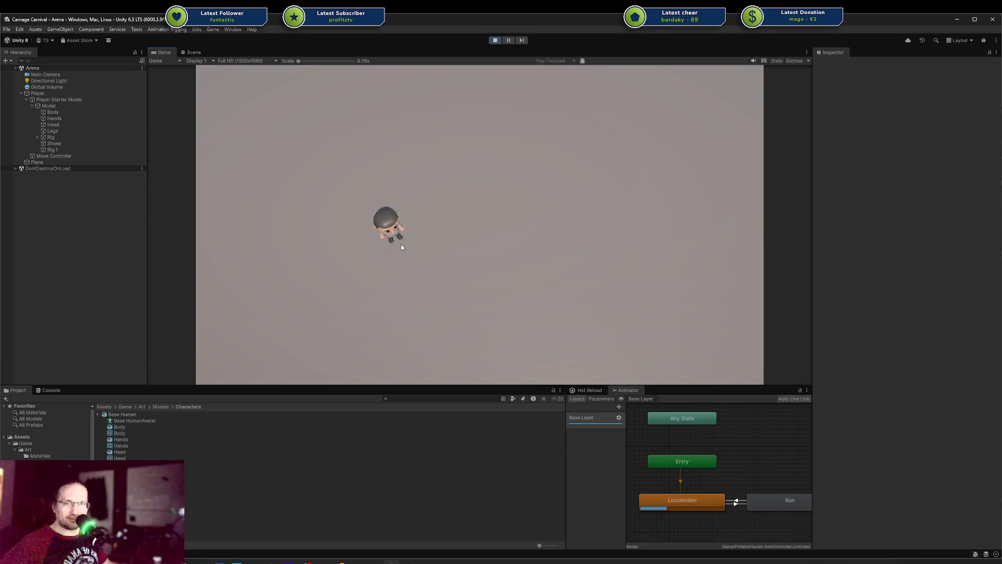
pyautogui.press('d')
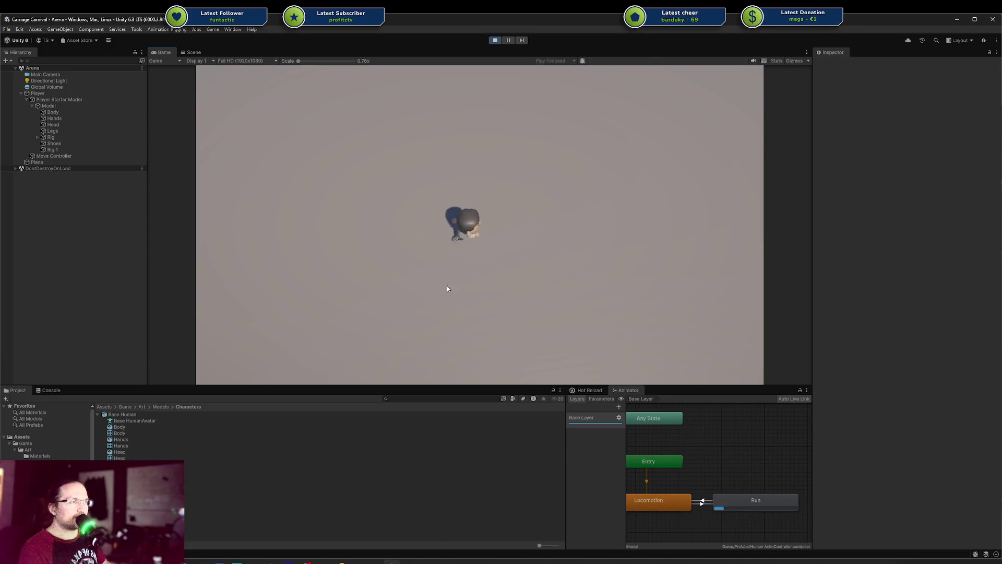
pyautogui.press('s')
pyautogui.press('a')
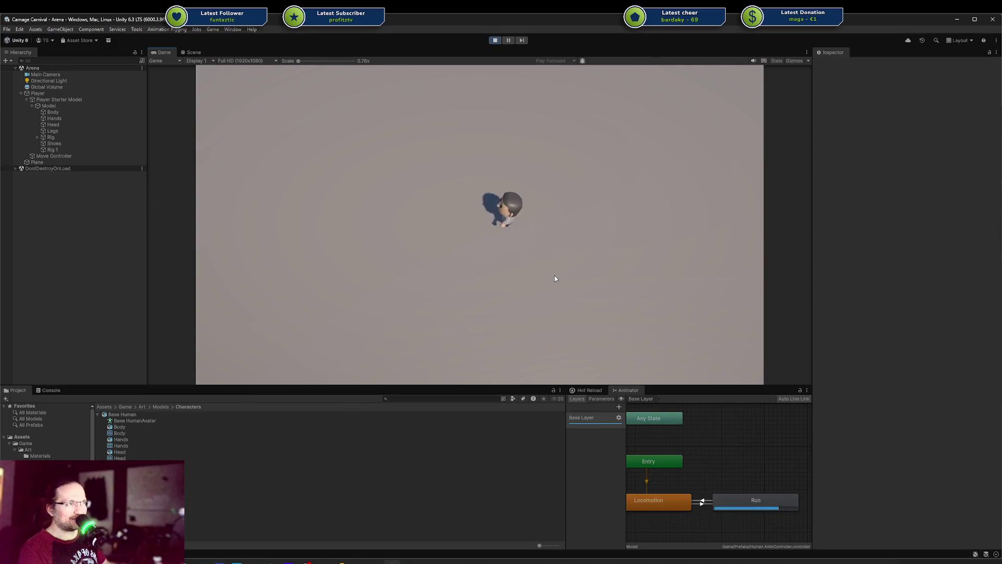
pyautogui.press('d')
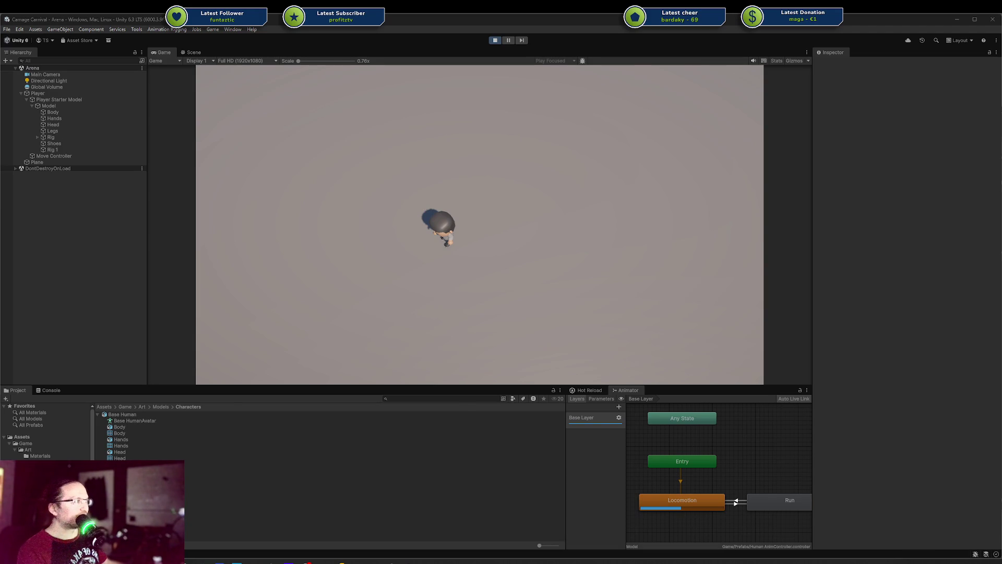
pyautogui.hotkey('alt', 'Tab')
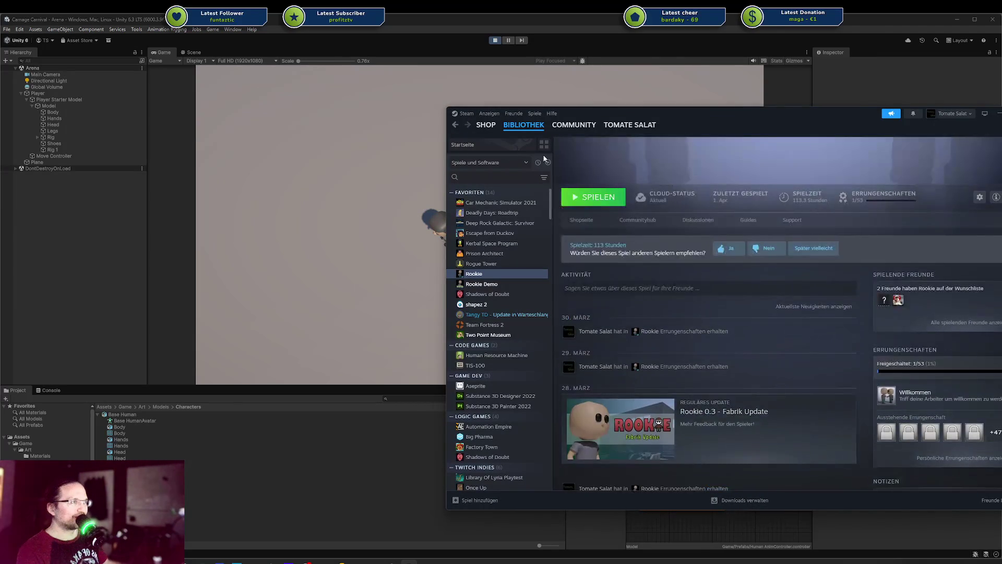
# Check the scheduled downloads and store front, then return to the library home
pyautogui.click(745, 501)
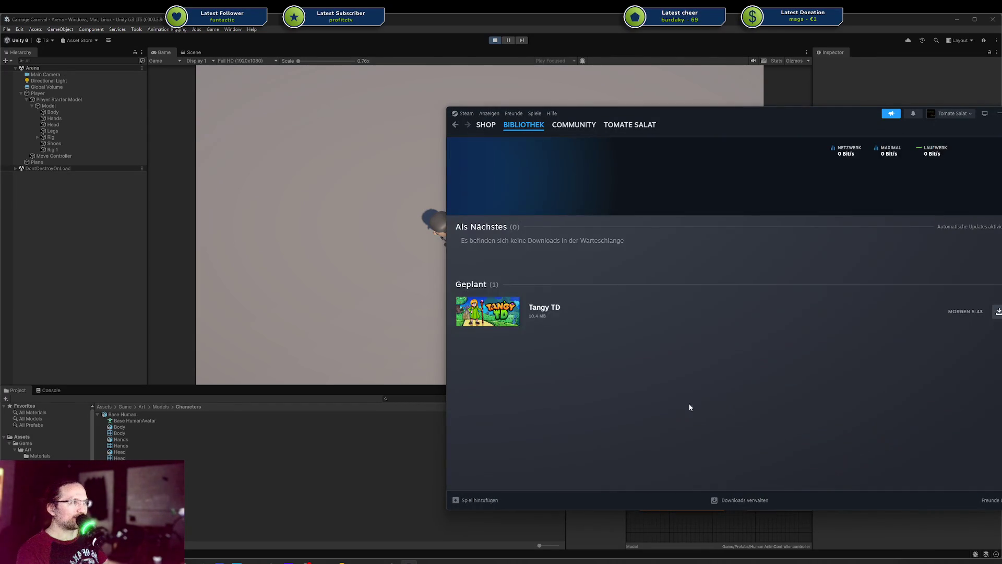
pyautogui.click(486, 125)
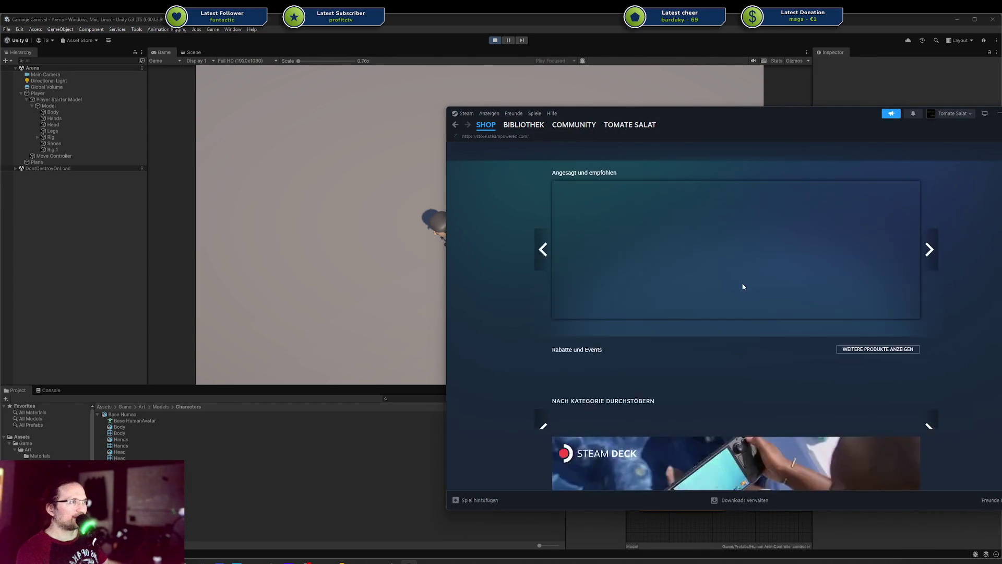
pyautogui.scroll(-3, 698, 335)
pyautogui.scroll(3, 698, 335)
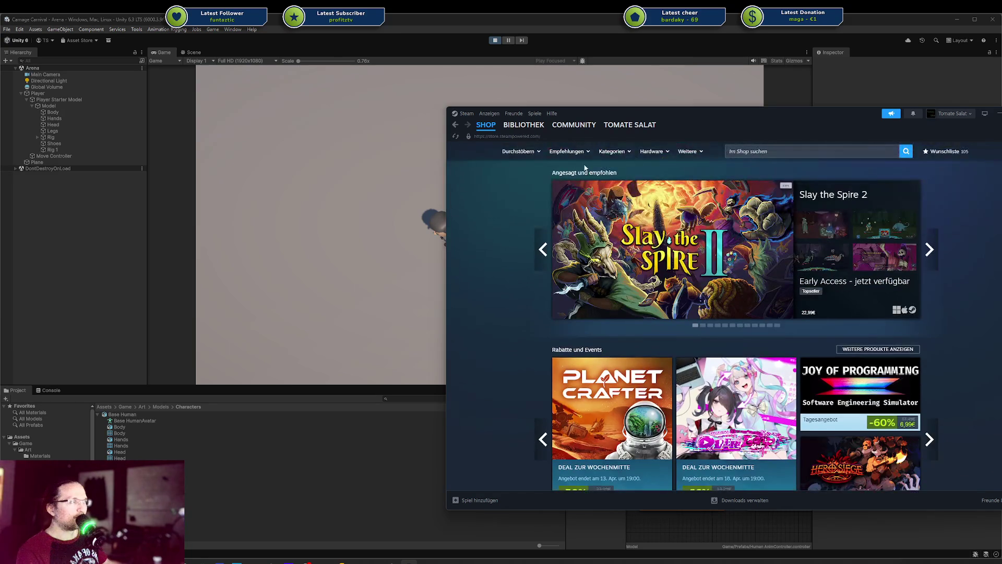
pyautogui.click(526, 132)
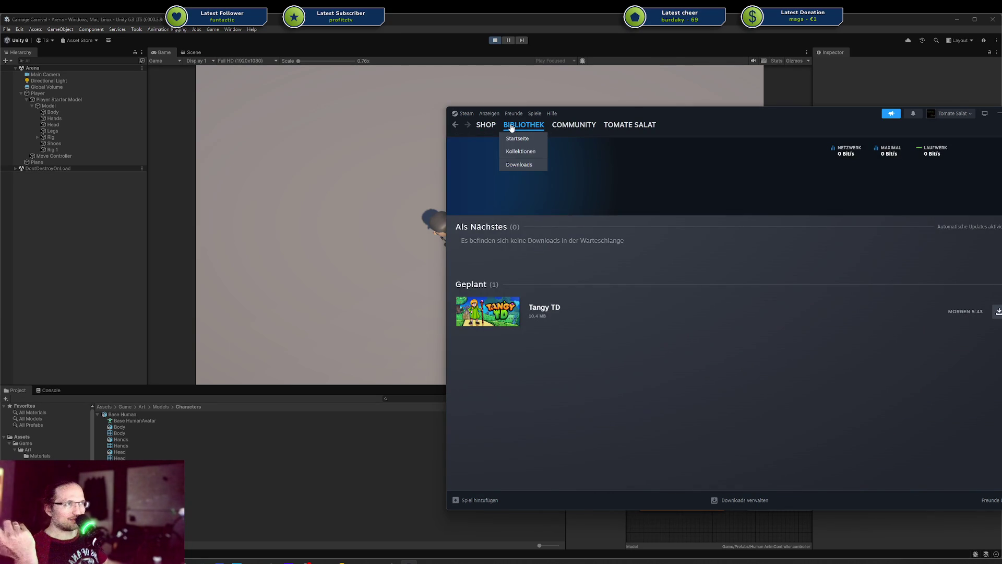
pyautogui.click(504, 128)
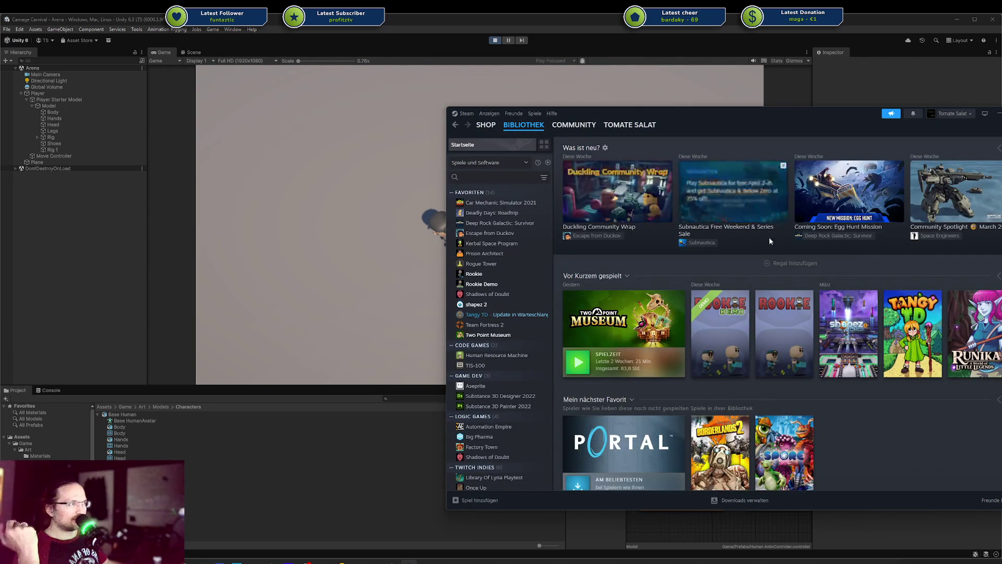
# View the full Rookie store page and screenshots, then launch Rookie Demo from the library
pyautogui.click(730, 334)
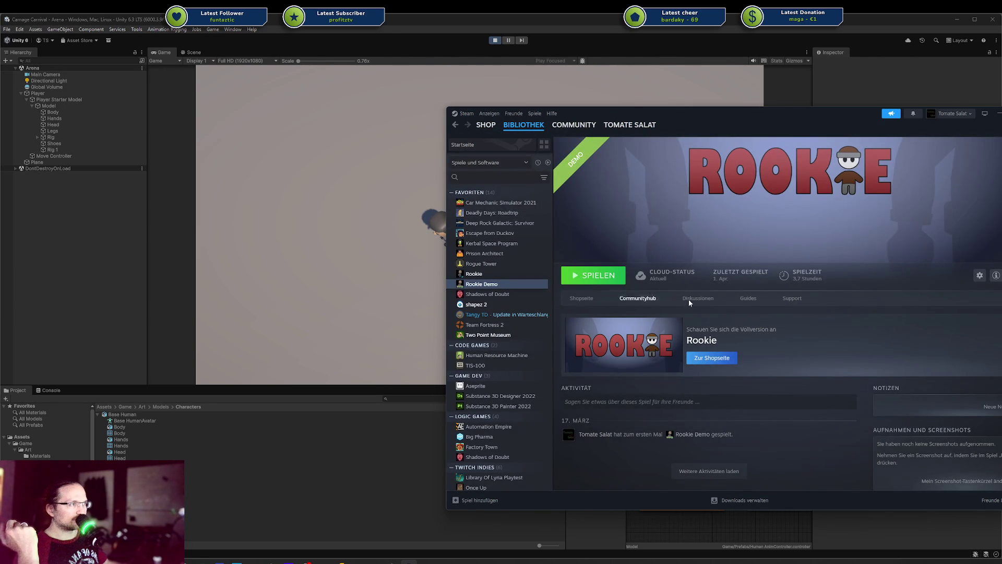
pyautogui.click(580, 295)
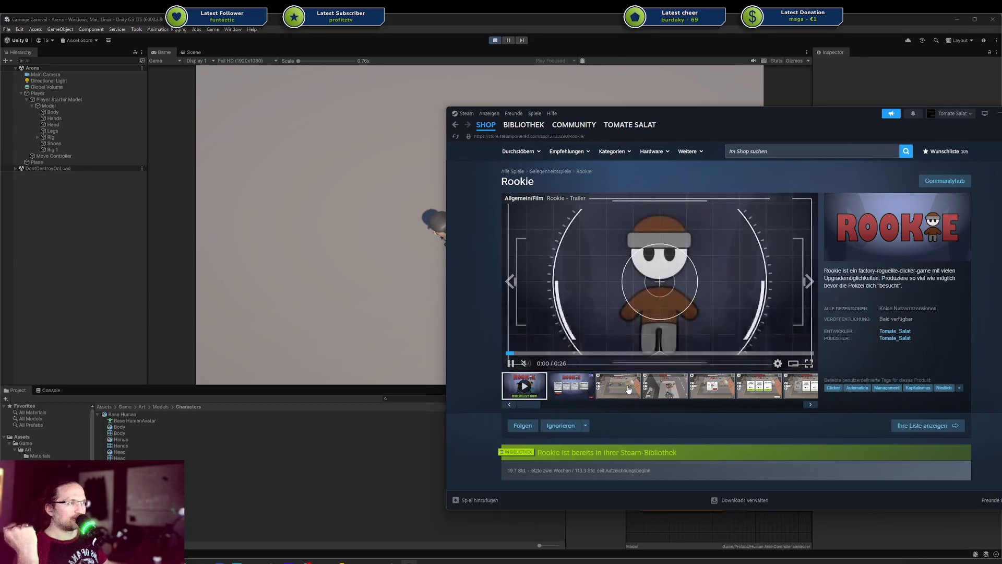
pyautogui.click(630, 384)
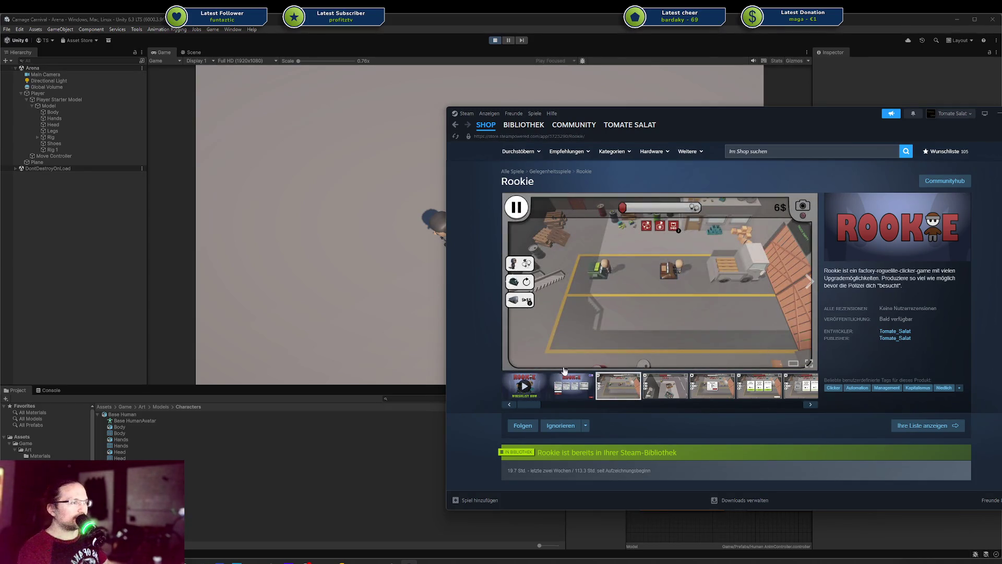
pyautogui.scroll(-5, 656, 397)
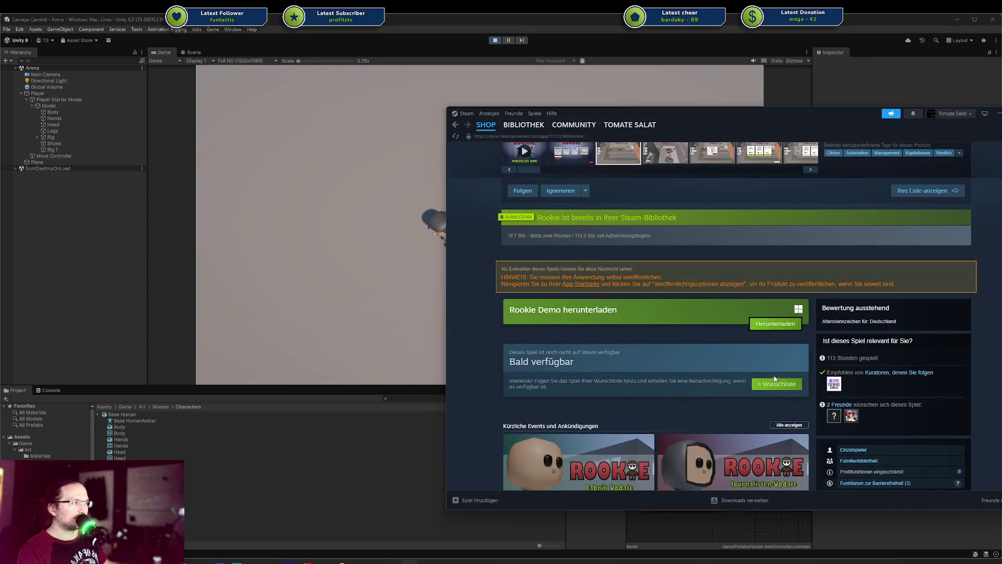
pyautogui.click(524, 125)
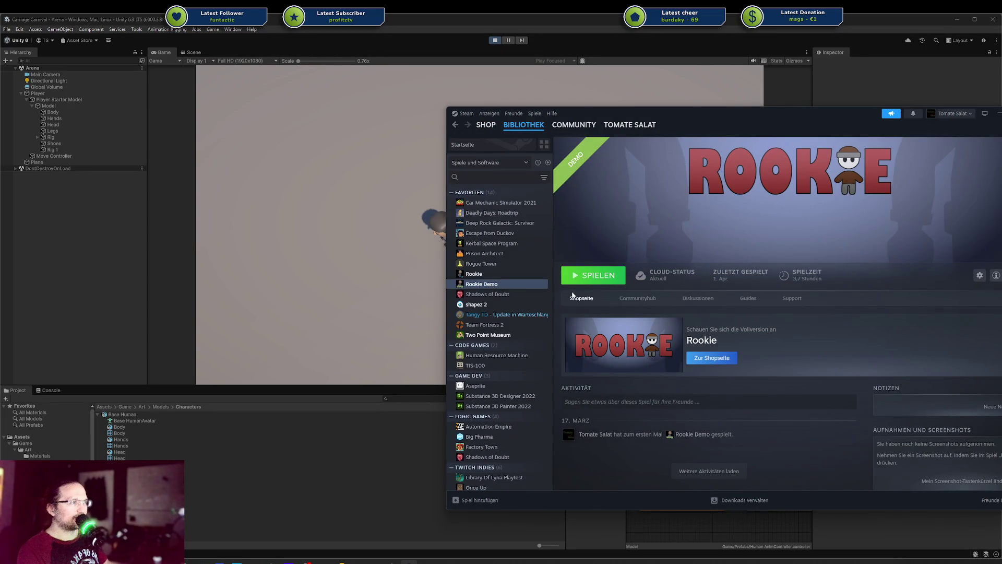
pyautogui.click(601, 276)
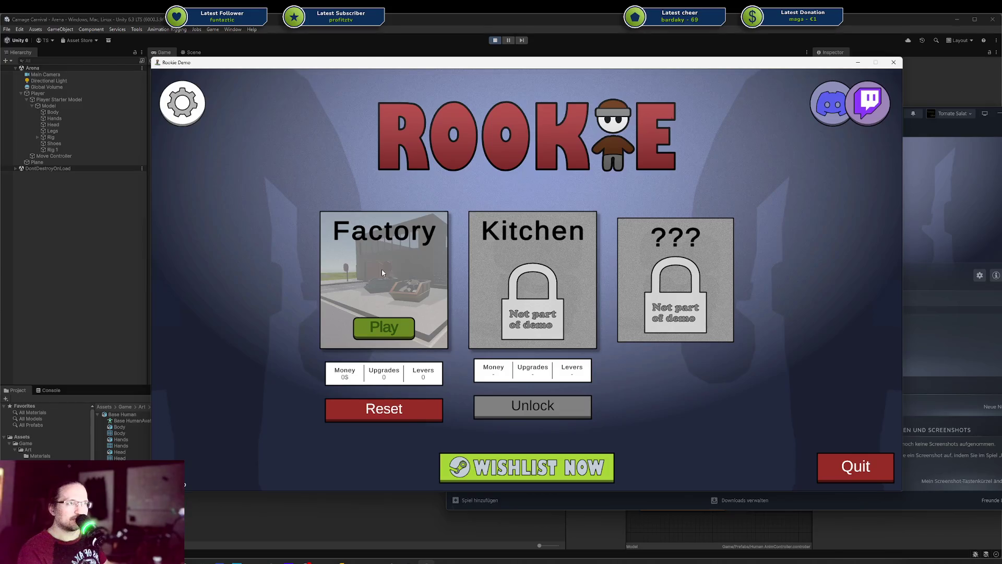
# Play the Factory level, pan around the warehouse, pause and resume, then close the game
pyautogui.click(419, 255)
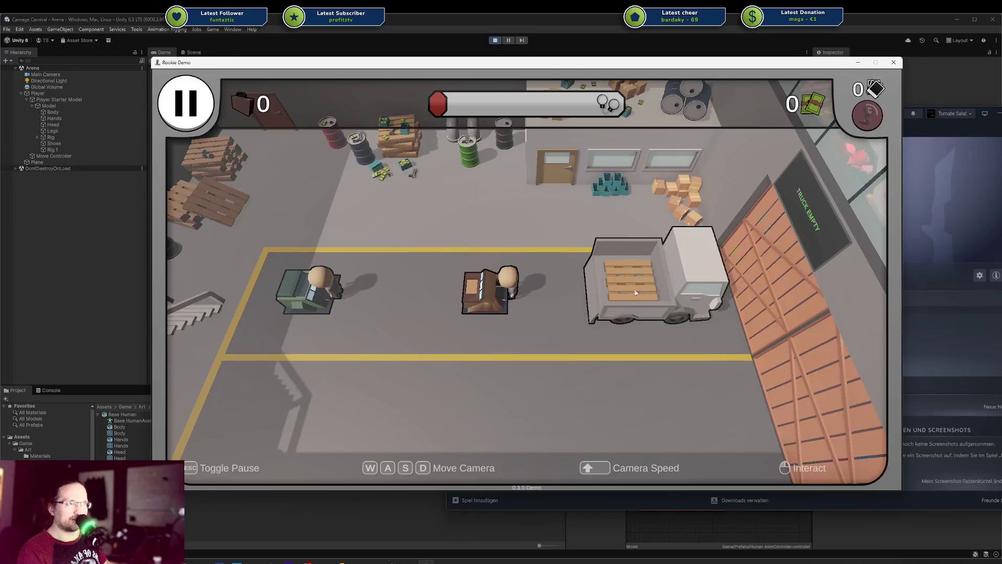
pyautogui.scroll(3, 569, 257)
pyautogui.press('s')
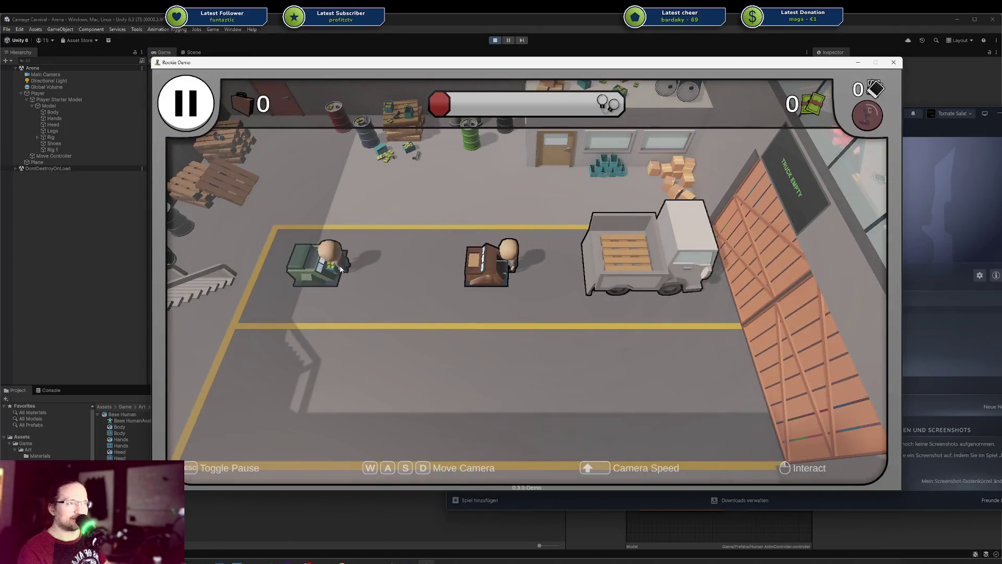
pyautogui.scroll(3, 457, 268)
pyautogui.press('Escape')
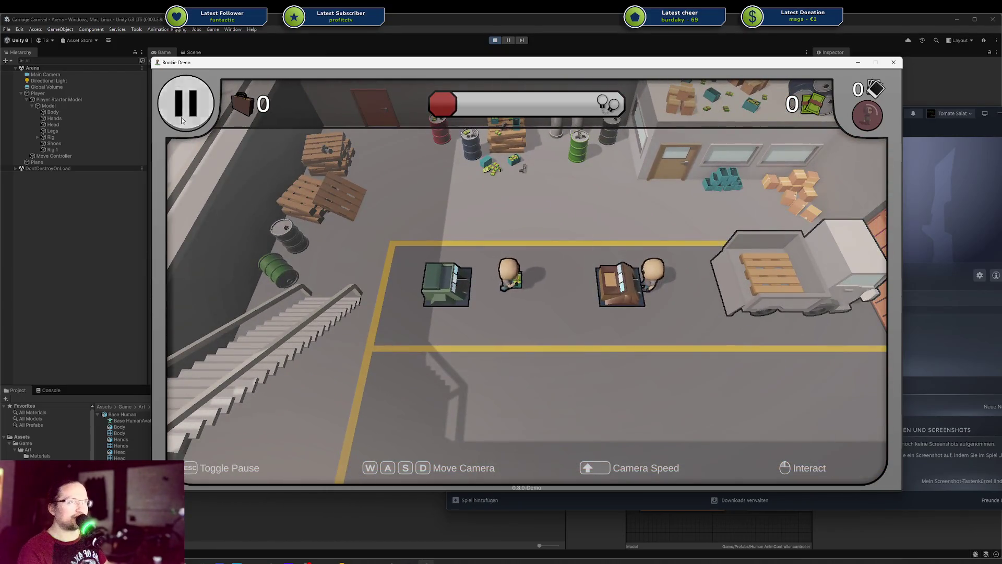
pyautogui.press('Escape')
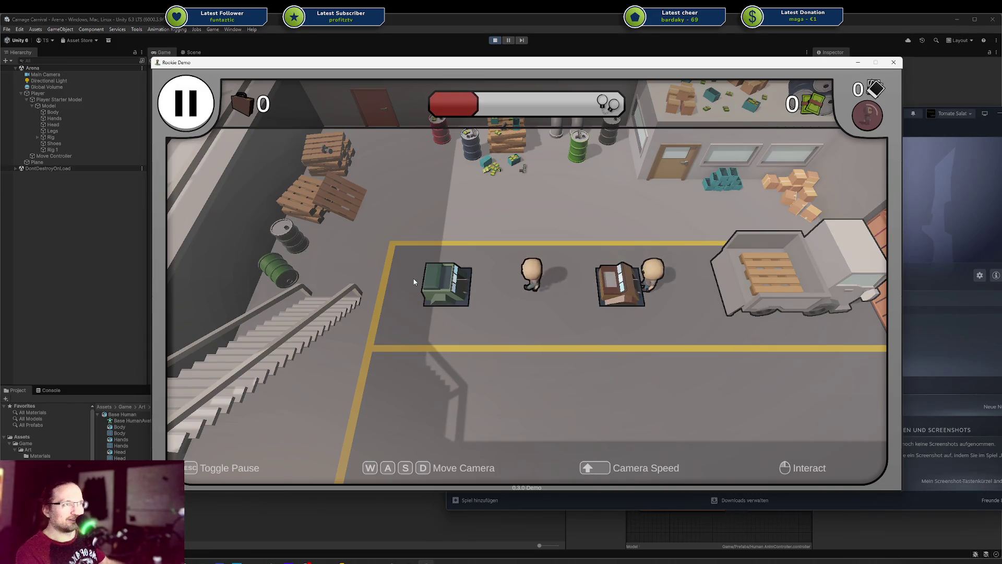
pyautogui.press('s')
pyautogui.press('d')
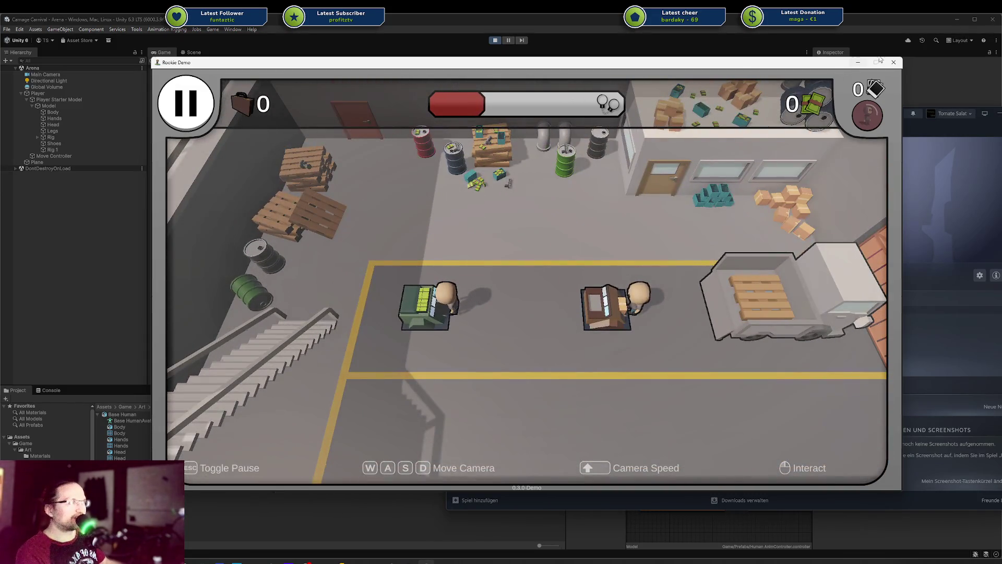
pyautogui.click(894, 64)
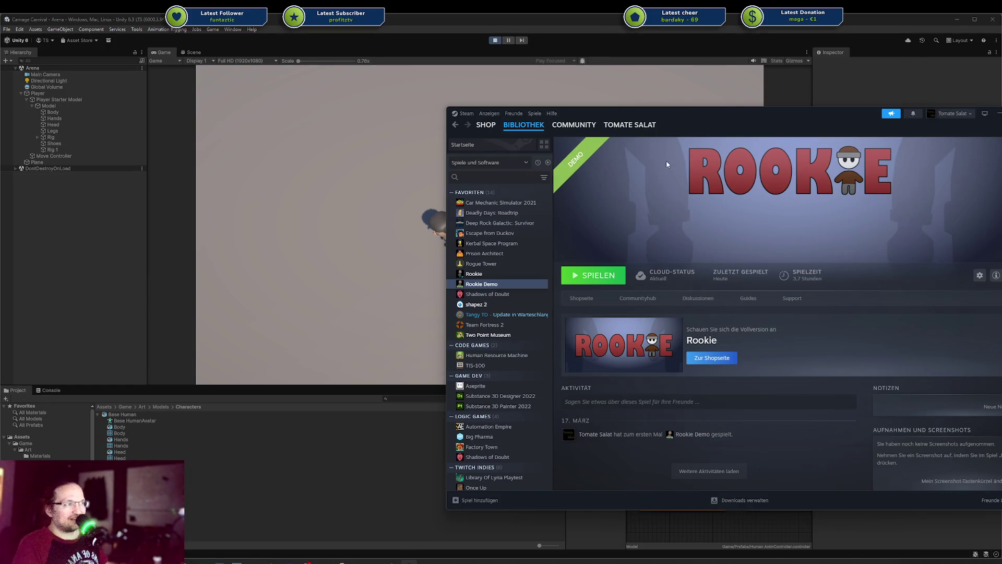
# Slide the Steam window off-screen and then back over the Unity editor
pyautogui.moveTo(670, 112)
pyautogui.mouseDown()
pyautogui.moveTo(1001, 112)
pyautogui.moveTo(776, 91)
pyautogui.moveTo(555, 107)
pyautogui.mouseUp()
pyautogui.scroll(-4, 623, 276)
pyautogui.scroll(4, 623, 276)
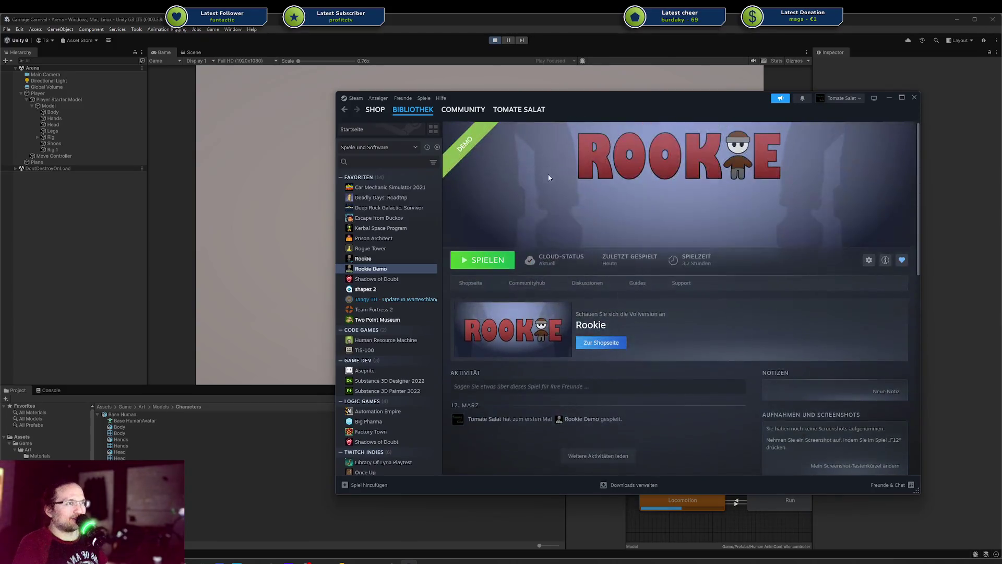
pyautogui.moveTo(467, 98)
pyautogui.mouseDown()
pyautogui.moveTo(423, 97)
pyautogui.moveTo(1001, 97)
pyautogui.mouseUp()
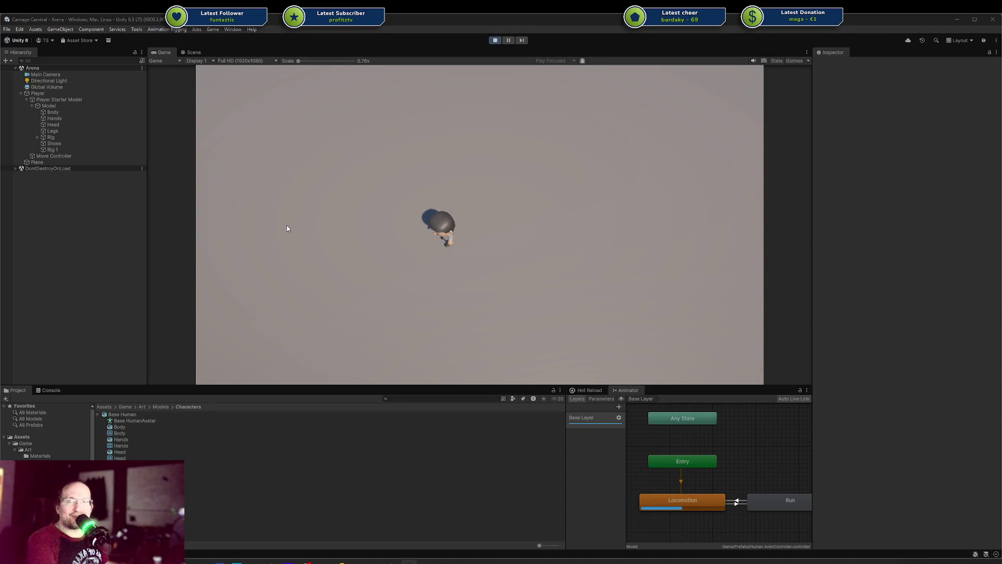
pyautogui.moveTo(1001, 97)
pyautogui.mouseDown()
pyautogui.moveTo(456, 93)
pyautogui.moveTo(588, 117)
pyautogui.moveTo(539, 105)
pyautogui.mouseUp()
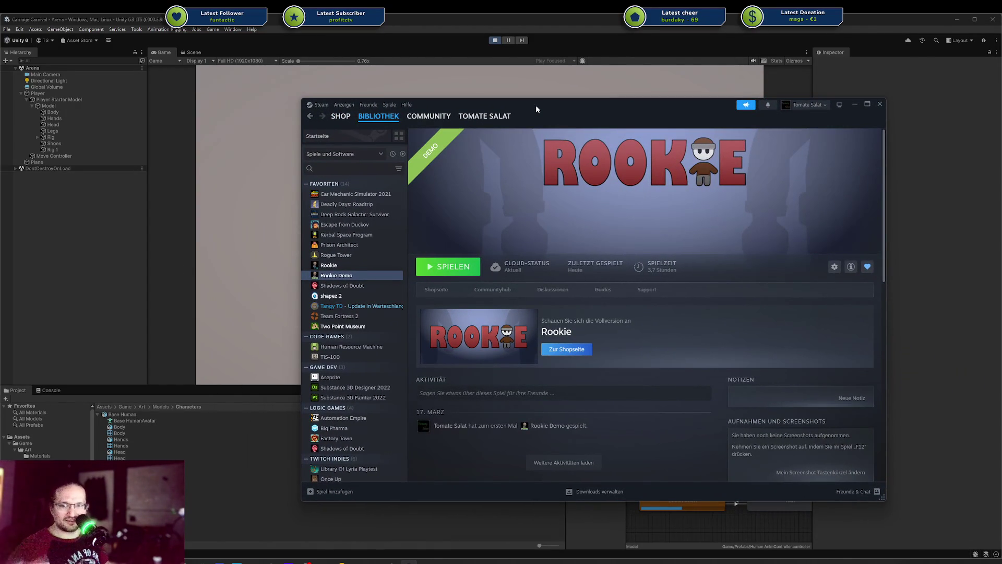
# Open Rookie's store page, skip ahead in its trailer, then minimize Steam
pyautogui.click(436, 290)
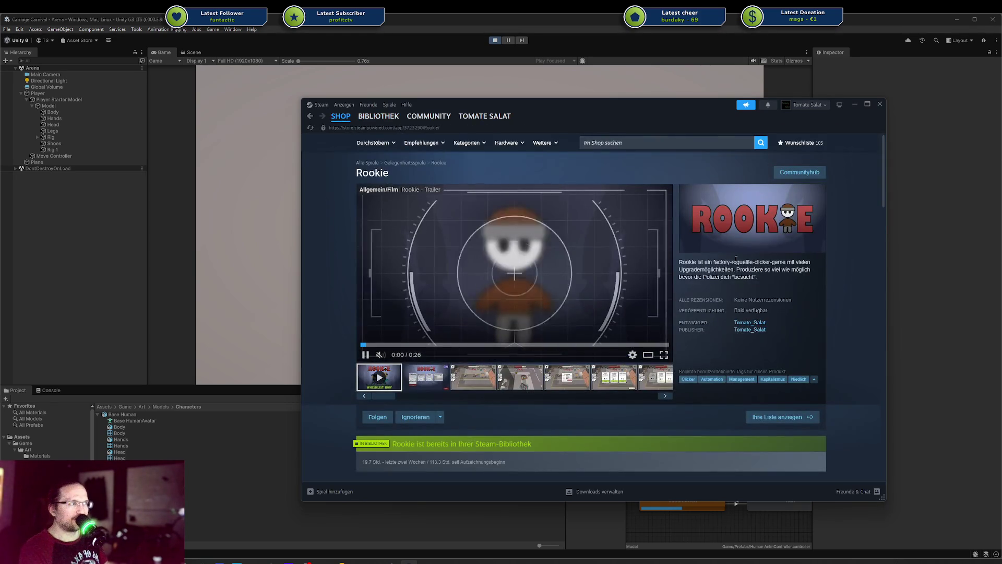
pyautogui.doubleClick(760, 262)
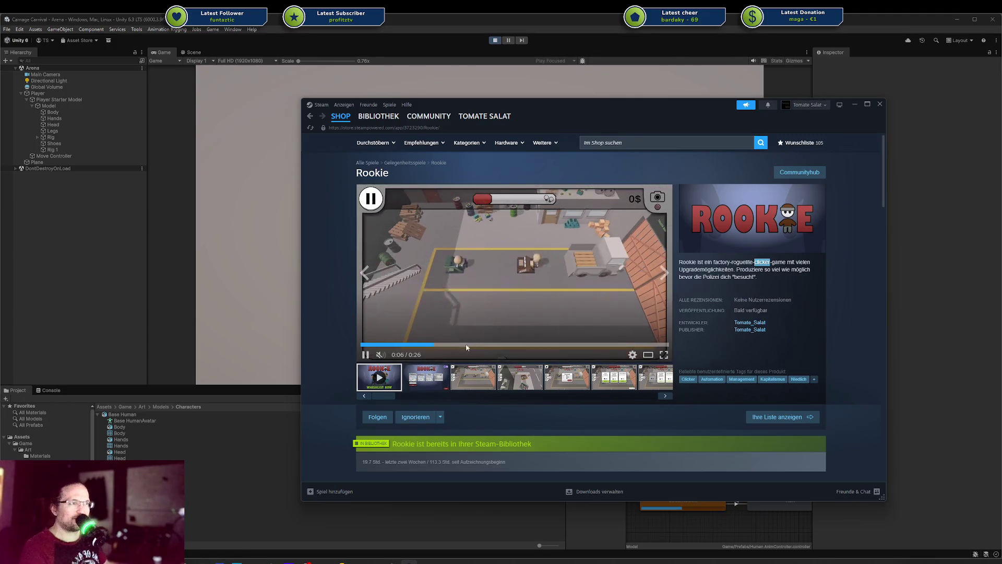
pyautogui.click(475, 271)
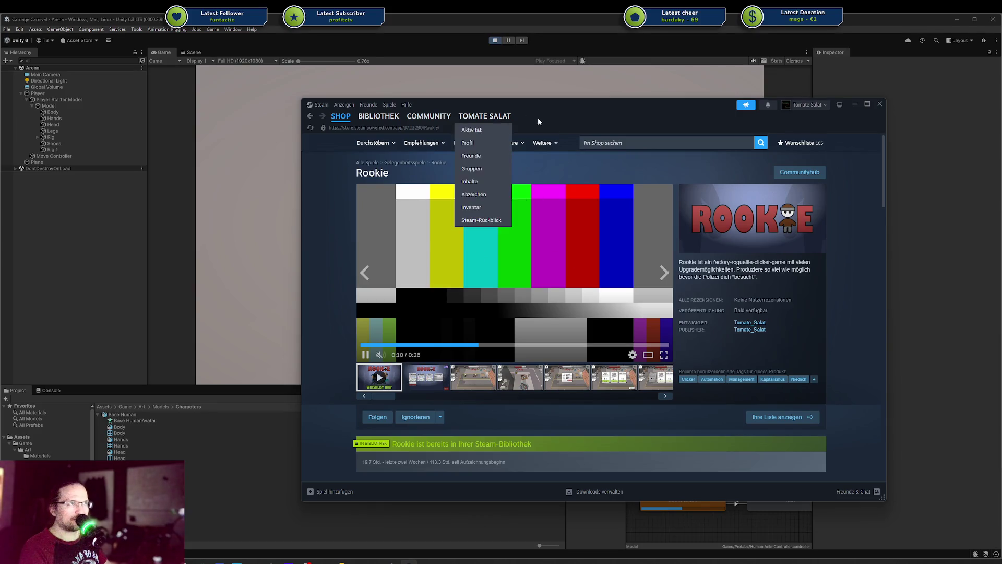
pyautogui.click(854, 104)
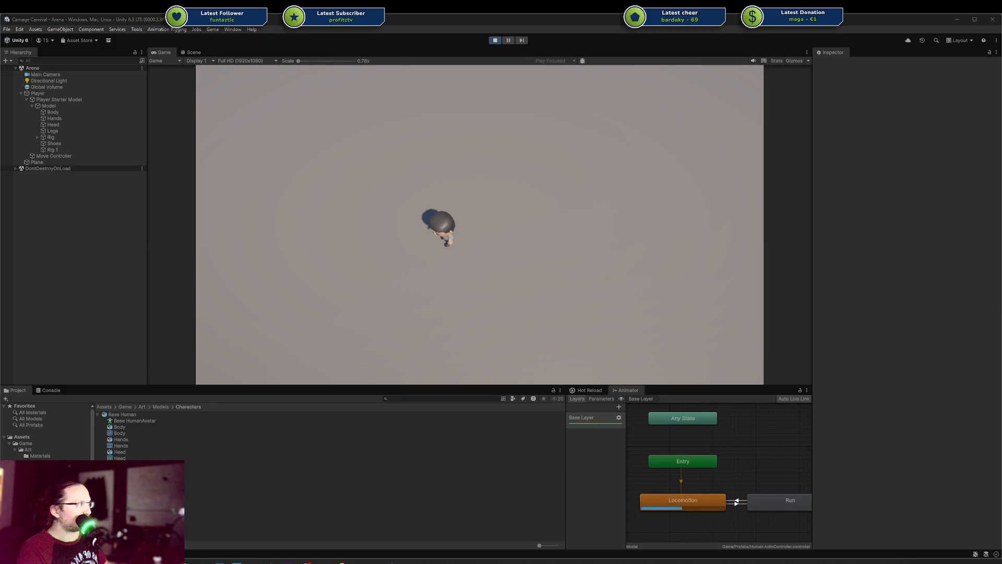
# Focus the running Game view and move the player to show its locomotion, then bring Steam forward
pyautogui.click(559, 219)
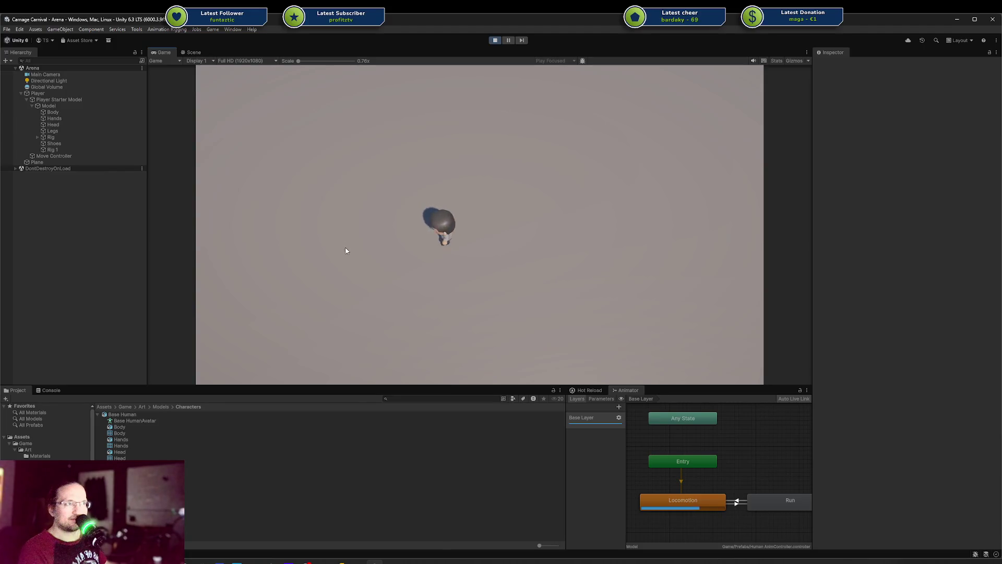
pyautogui.press('space')
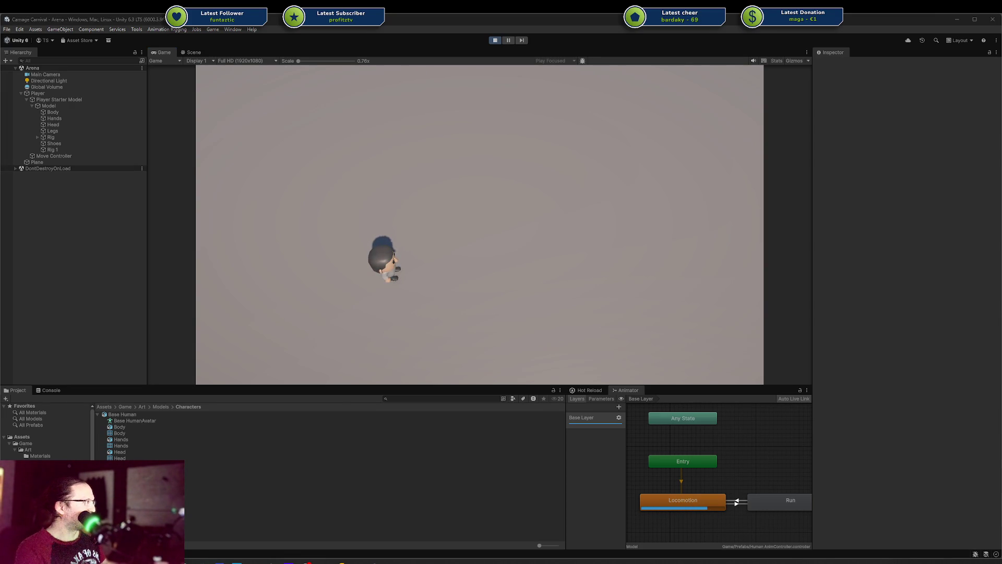
pyautogui.click(392, 561)
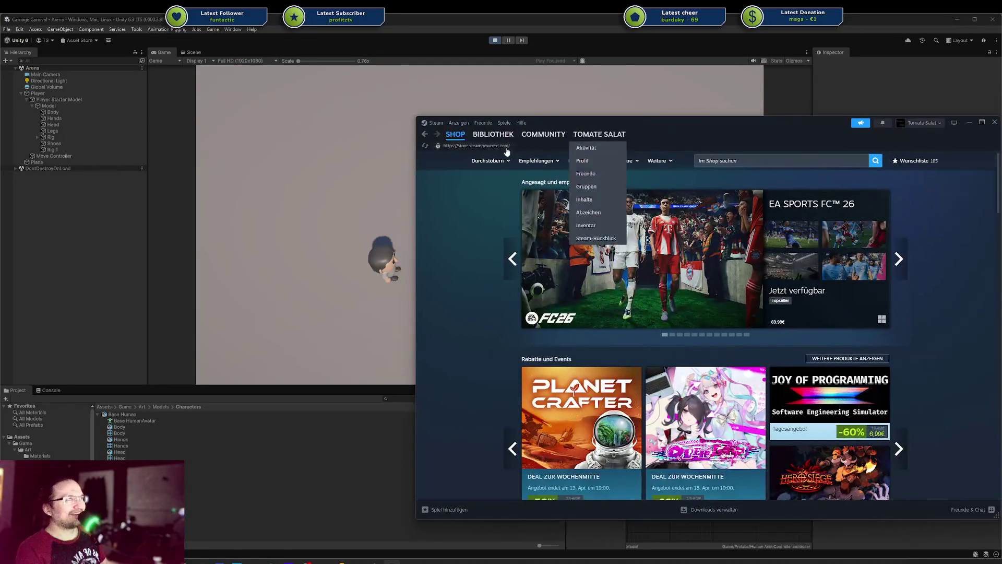
# Open Rookie's library page, scroll to its update posts, then drag Steam off-screen
pyautogui.click(496, 137)
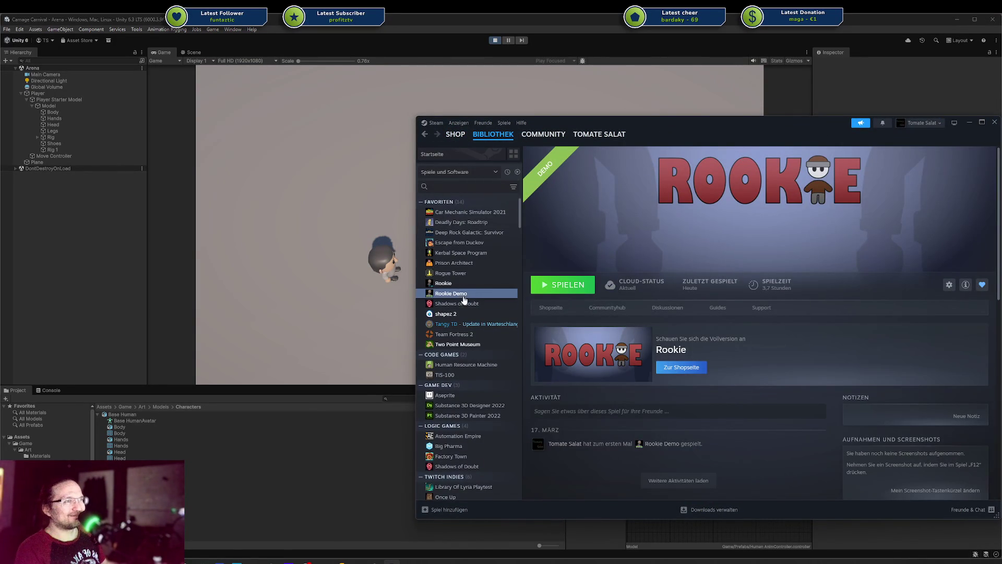
pyautogui.scroll(-5, 645, 381)
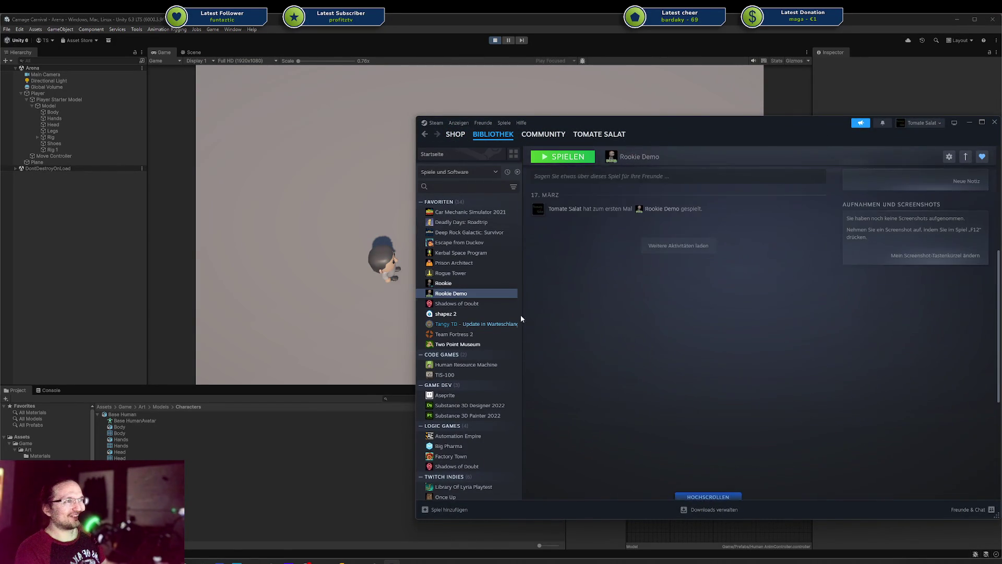
pyautogui.click(470, 285)
pyautogui.scroll(-8, 634, 316)
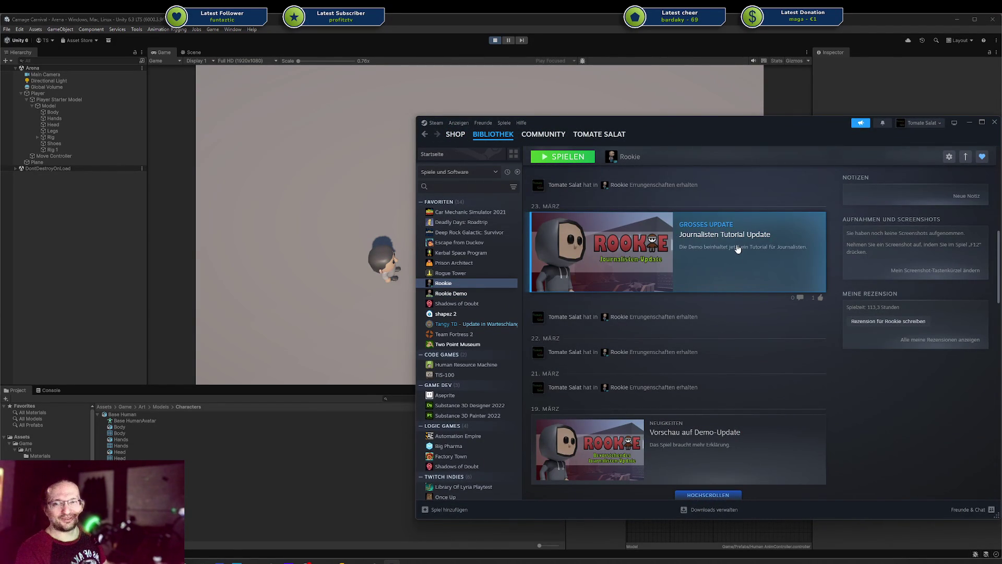
pyautogui.moveTo(683, 124); pyautogui.dragTo(1001, 121)
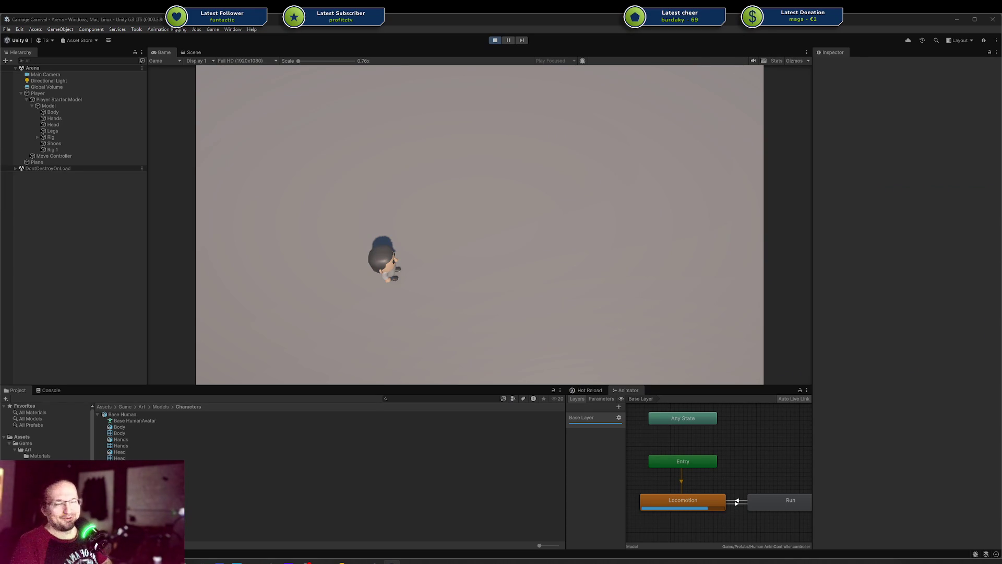
# Focus the running Game view and nudge the player character left then right with A and D
pyautogui.click(586, 275)
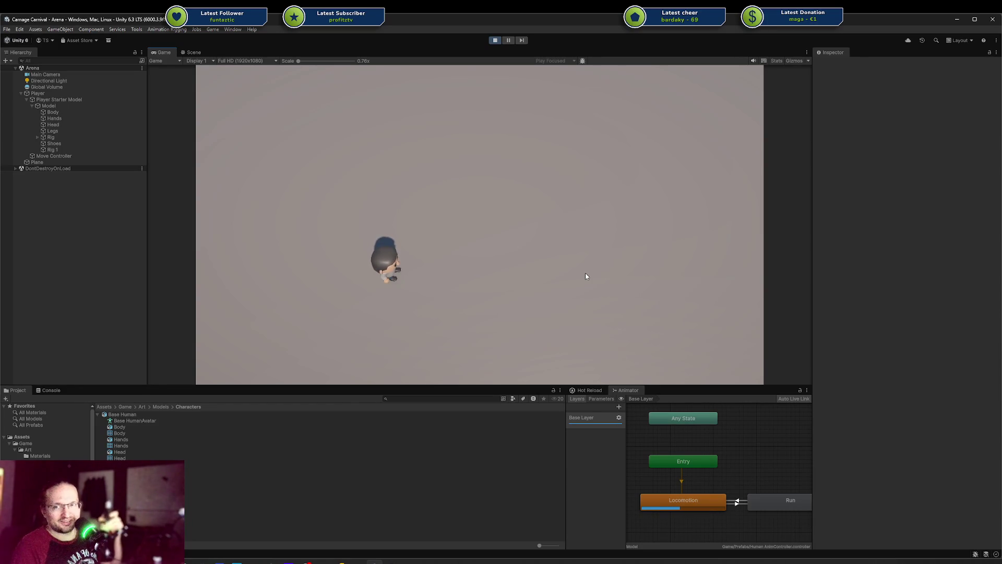
pyautogui.press('a')
pyautogui.press('d')
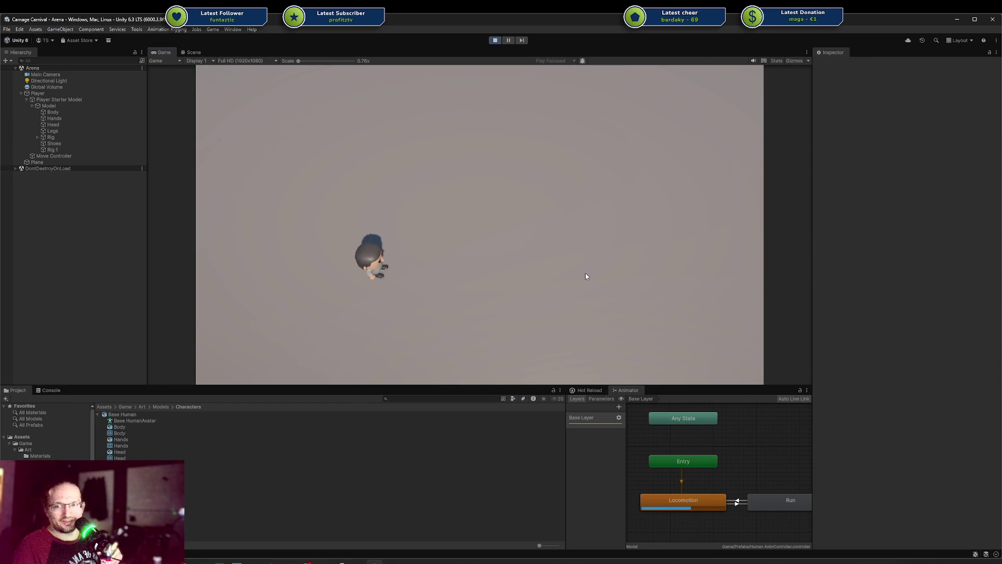
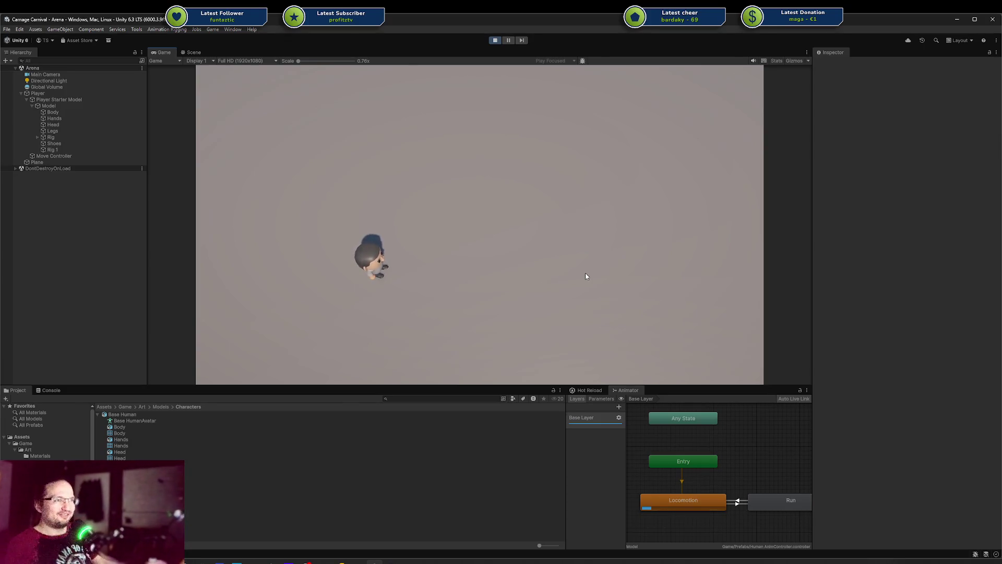
# Walk the character with D to trigger Run, then show the 'shapez 2' Google image results
pyautogui.press('d')
pyautogui.press('d')
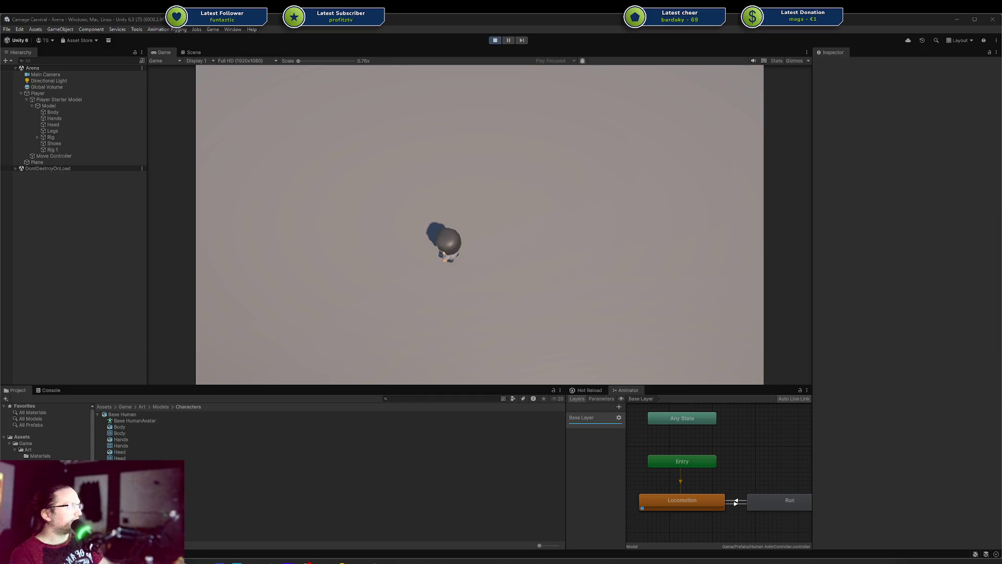
pyautogui.moveTo(1001, 120)
pyautogui.mouseDown()
pyautogui.moveTo(529, 116)
pyautogui.moveTo(642, 90)
pyautogui.mouseUp()
pyautogui.click(693, 161)
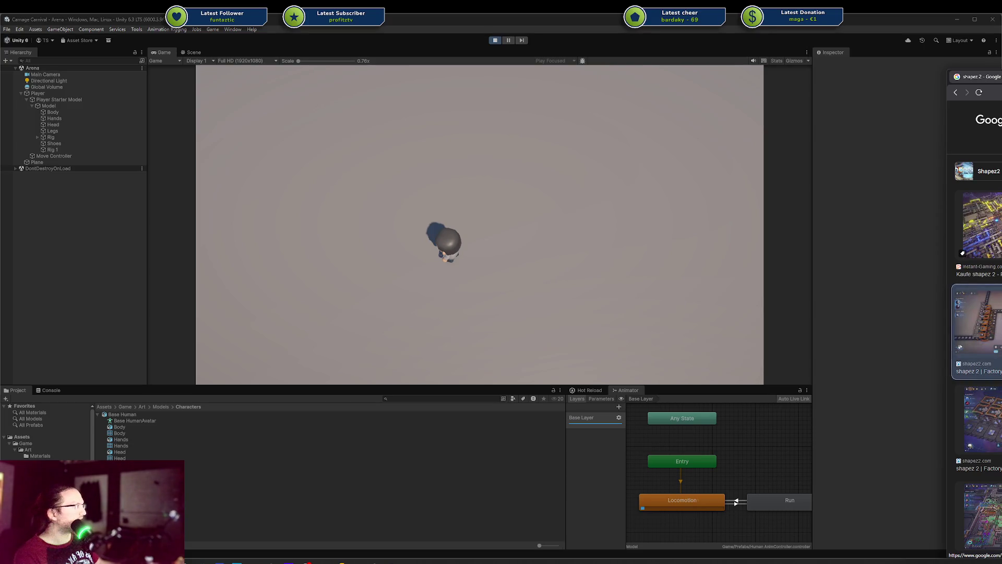
# Open the shapez2.com page and zoom it to 133%
pyautogui.click(976, 323)
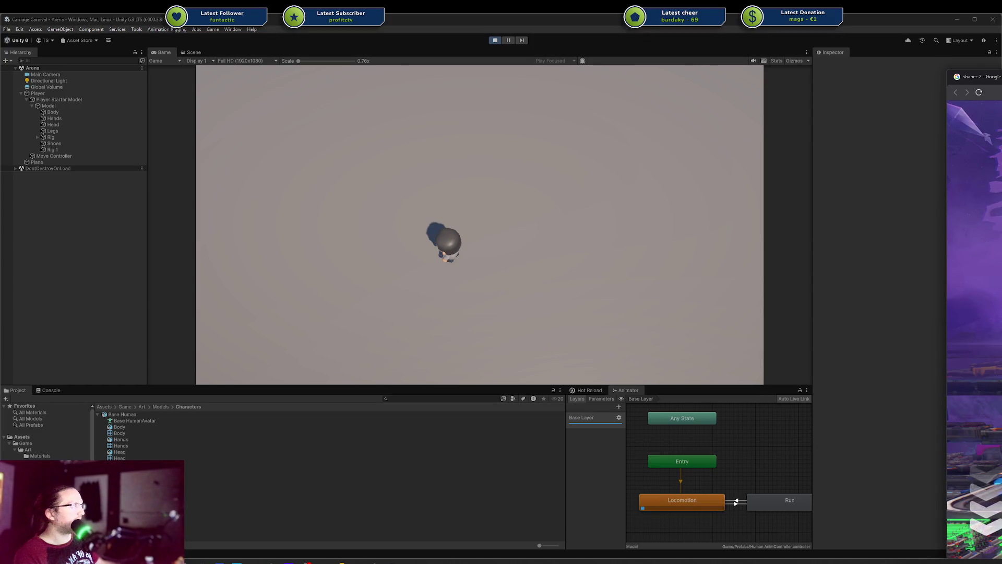
pyautogui.hotkey('alt', 'Left')
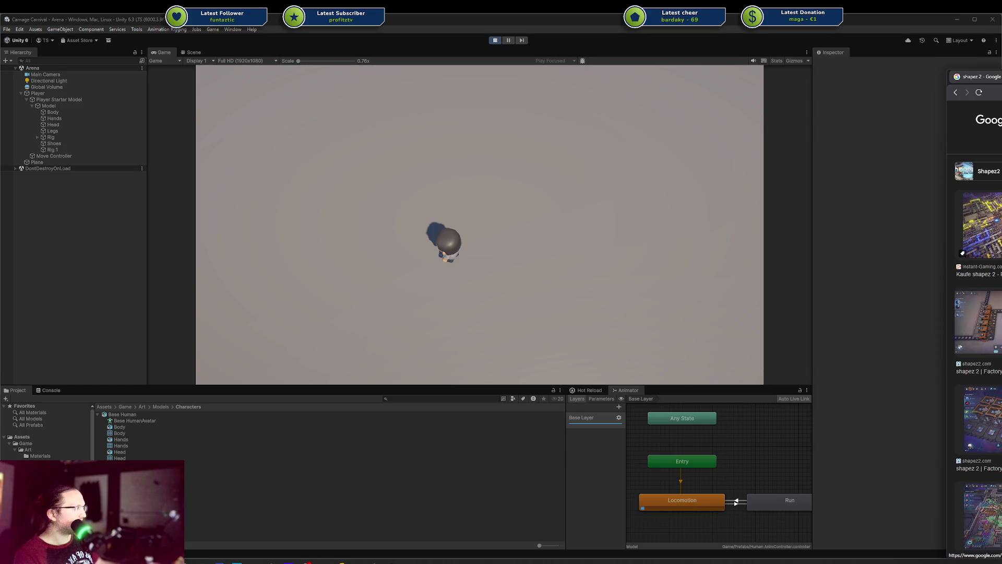
pyautogui.click(979, 417)
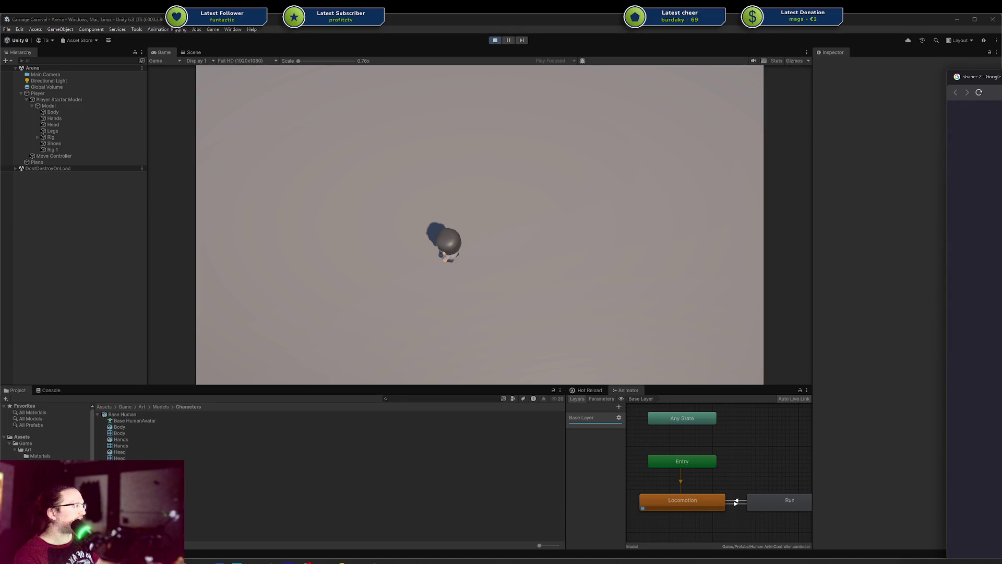
pyautogui.moveTo(1001, 76)
pyautogui.mouseDown()
pyautogui.moveTo(516, 75)
pyautogui.moveTo(479, 60)
pyautogui.mouseUp()
pyautogui.hotkey('ctrl', '+')
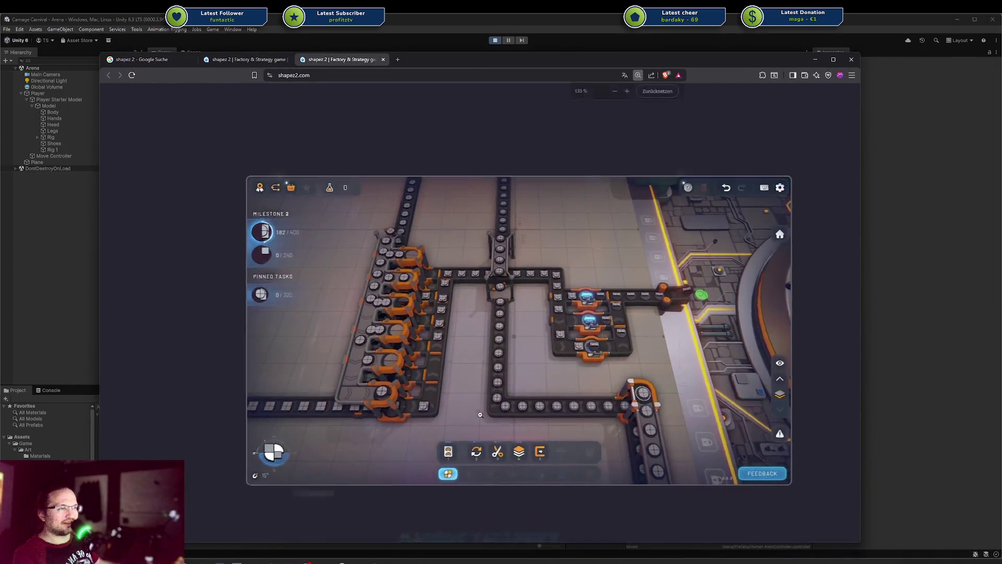
# View the enlarged gameplay screenshot, scroll down the page, and return to Unity
pyautogui.click(480, 414)
pyautogui.click(570, 312)
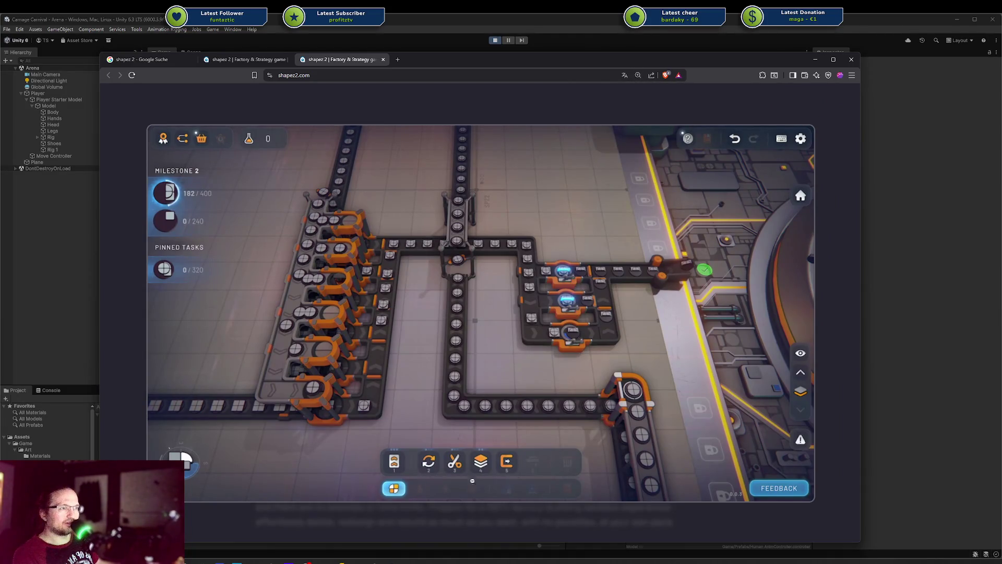
pyautogui.click(696, 531)
pyautogui.scroll(-10, 581, 372)
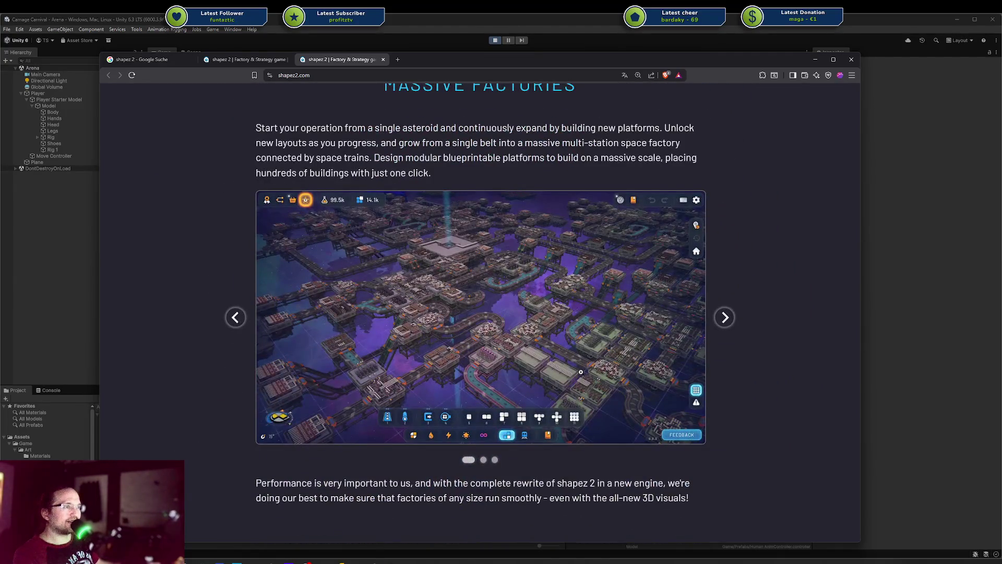
pyautogui.scroll(-15, 580, 372)
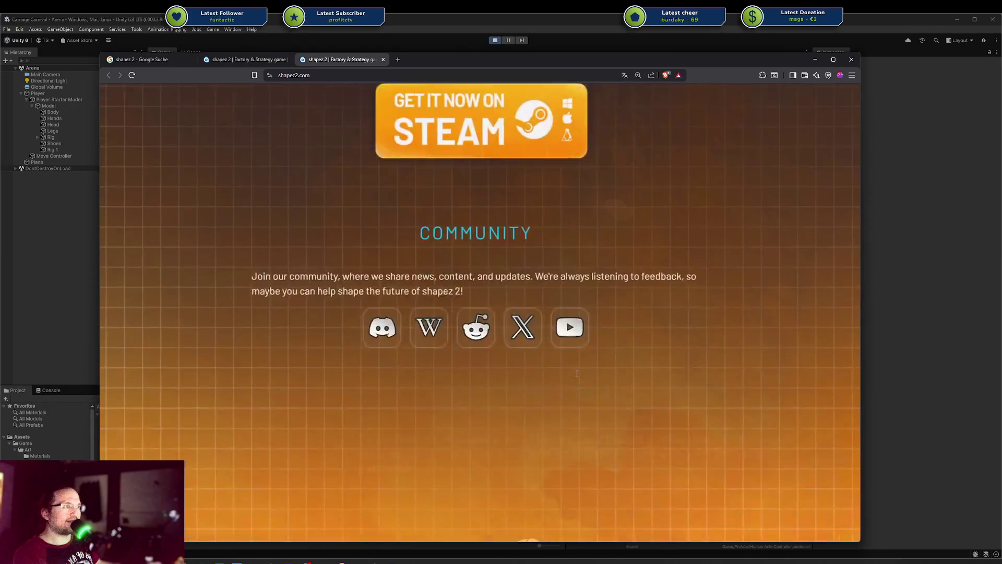
pyautogui.scroll(-3, 577, 373)
pyautogui.click(524, 48)
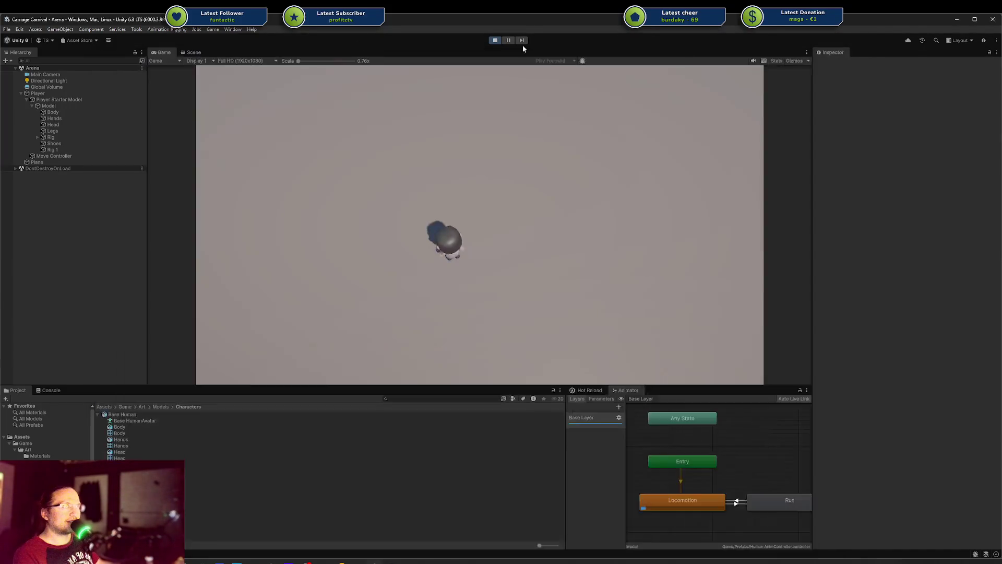
pyautogui.click(548, 179)
pyautogui.moveTo(308, 562)
pyautogui.click(368, 527)
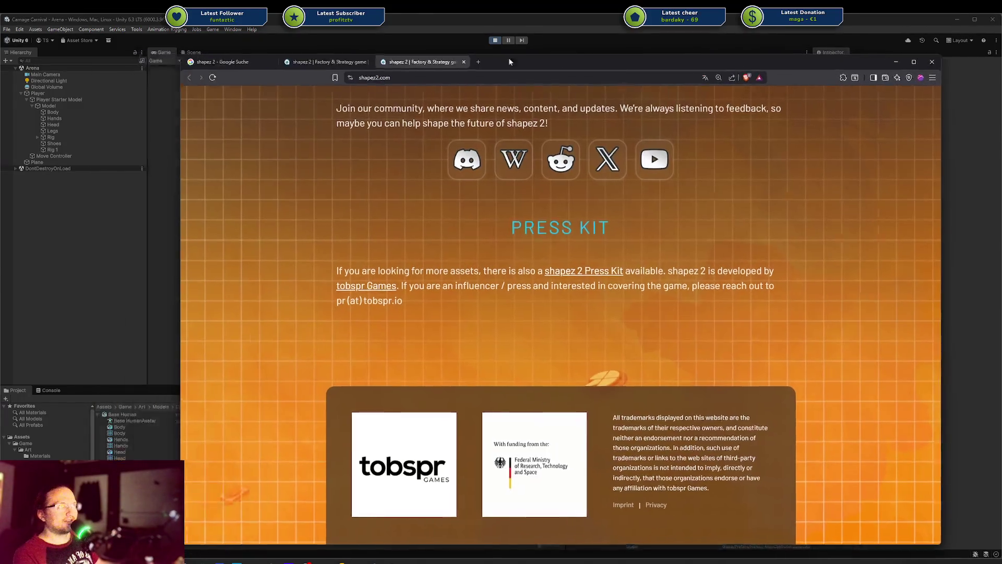
pyautogui.moveTo(509, 57); pyautogui.dragTo(1001, 62)
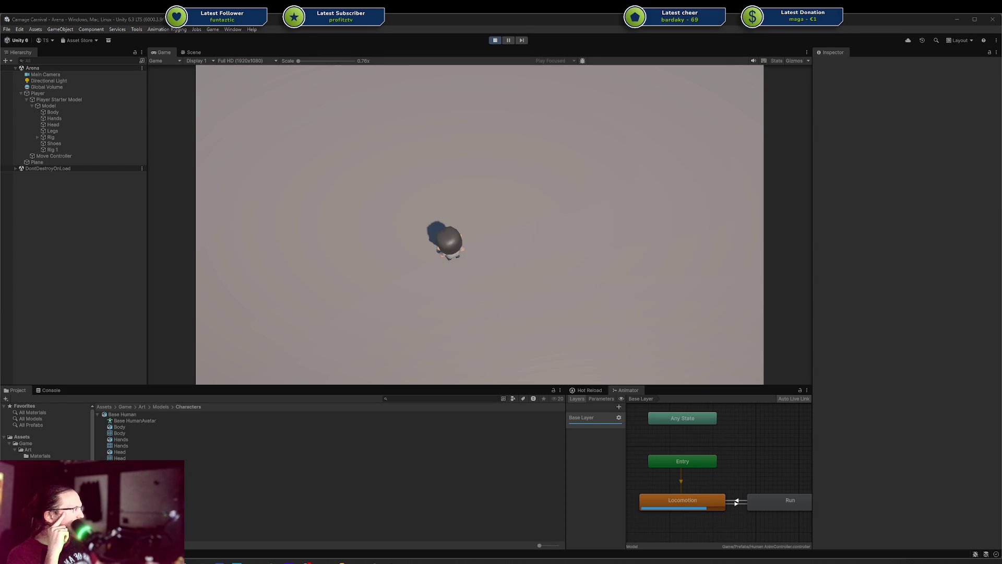
pyautogui.hotkey('alt', 'Tab')
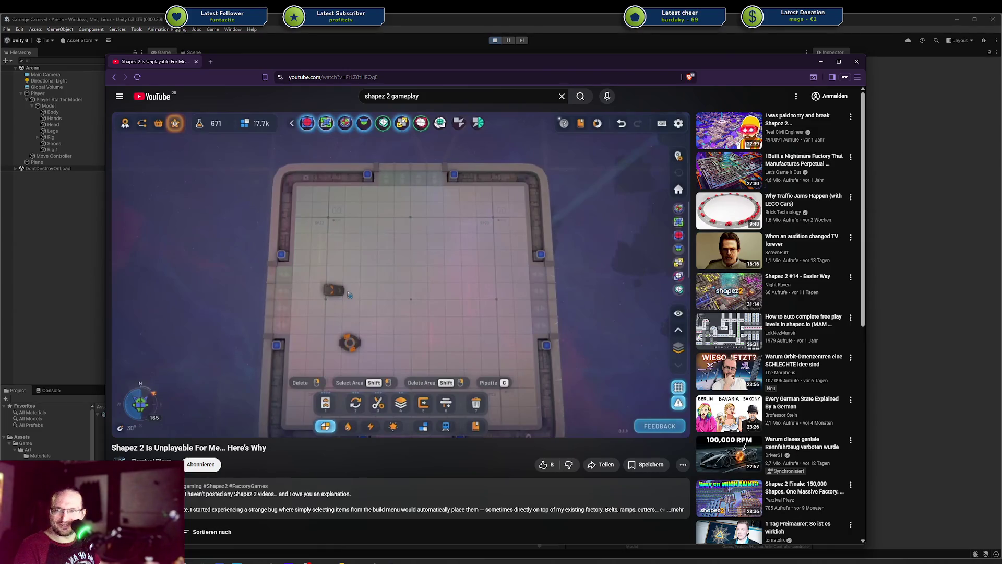
# Close the YouTube video window and bring up the Steam game library
pyautogui.moveTo(335, 322)
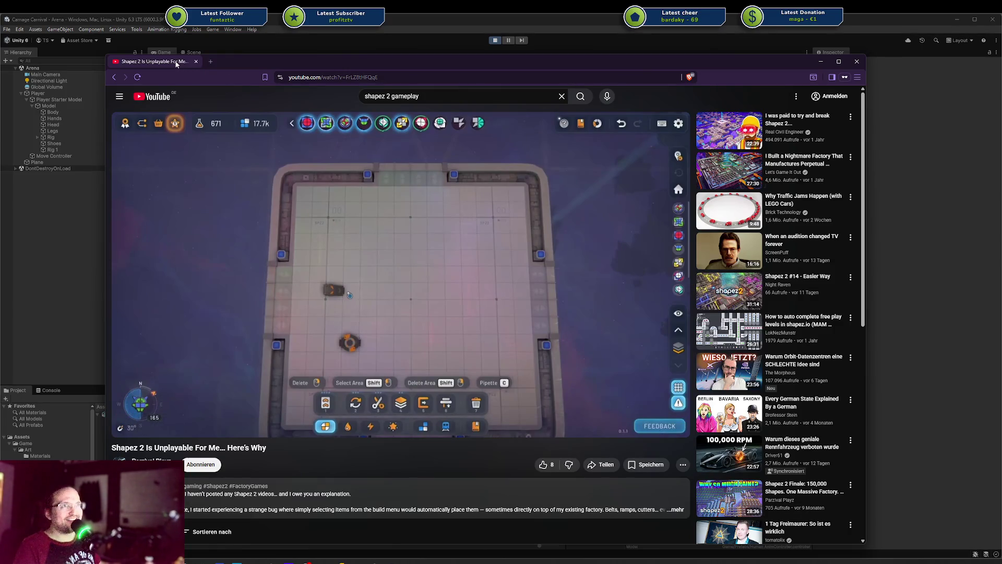
pyautogui.click(196, 61)
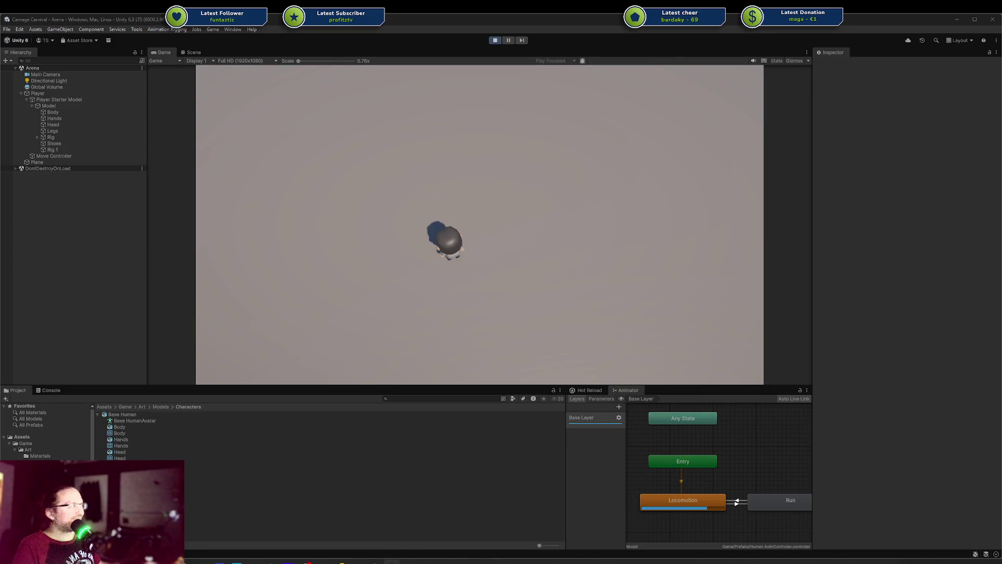
pyautogui.click(391, 562)
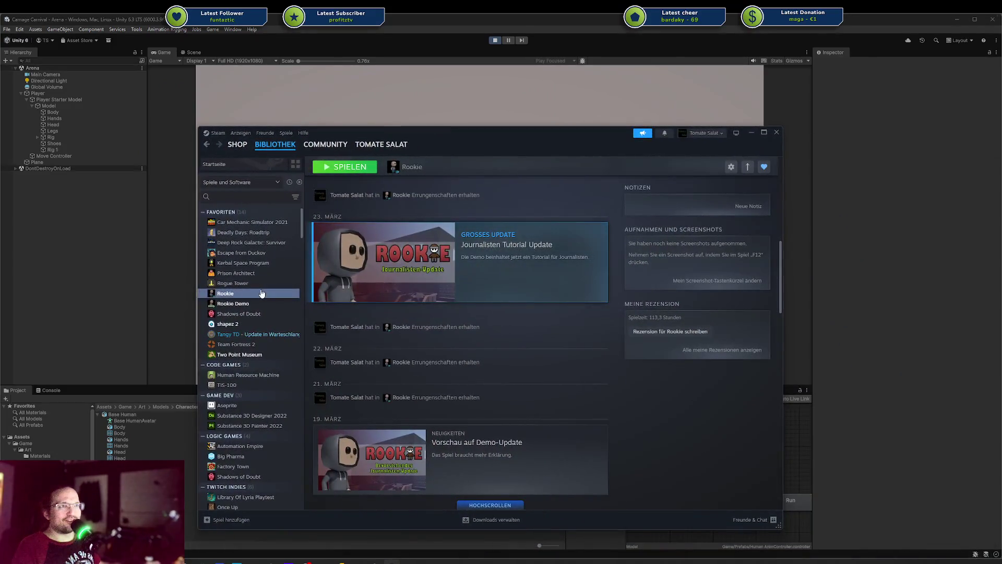
# Open the shapez 2 library page, scroll through its news, then hide Steam
pyautogui.click(252, 325)
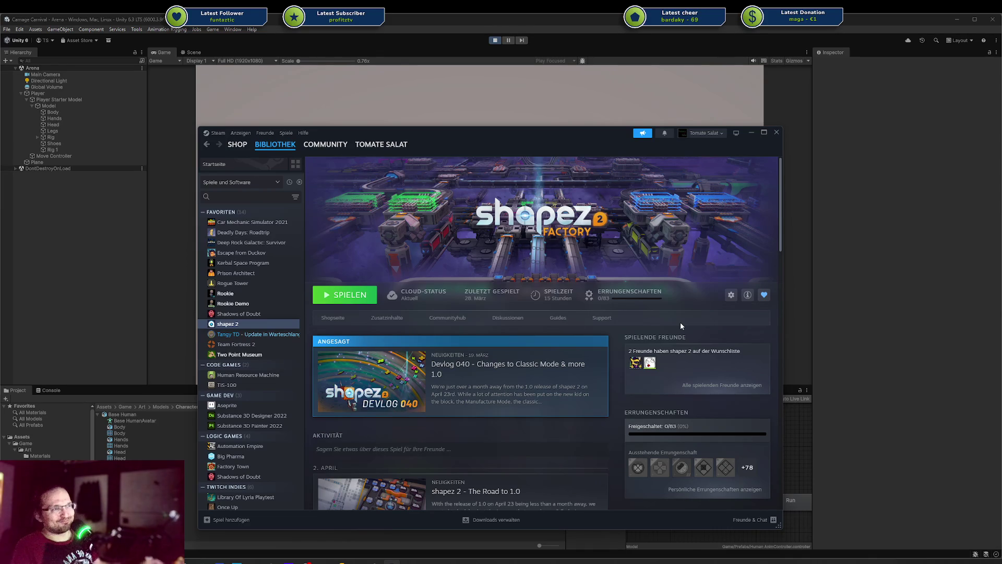
pyautogui.scroll(-3, 517, 371)
pyautogui.scroll(-6, 518, 372)
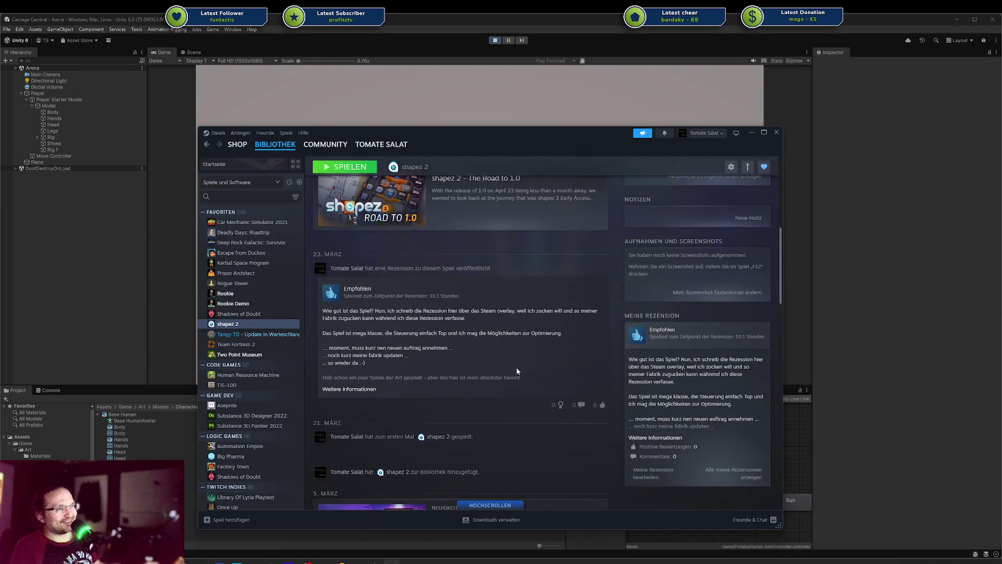
pyautogui.scroll(-4, 490, 361)
pyautogui.scroll(12, 490, 364)
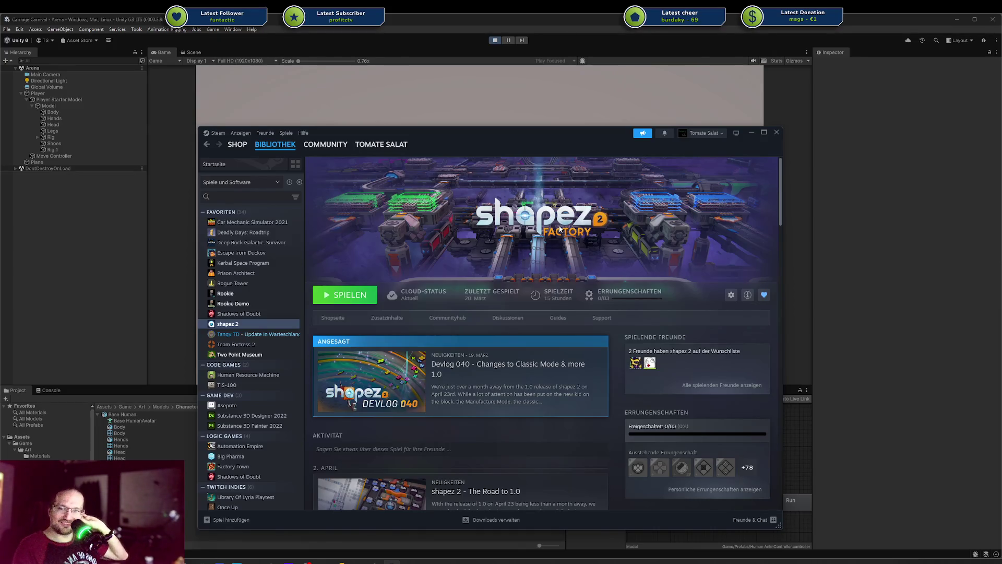
pyautogui.scroll(-3, 541, 231)
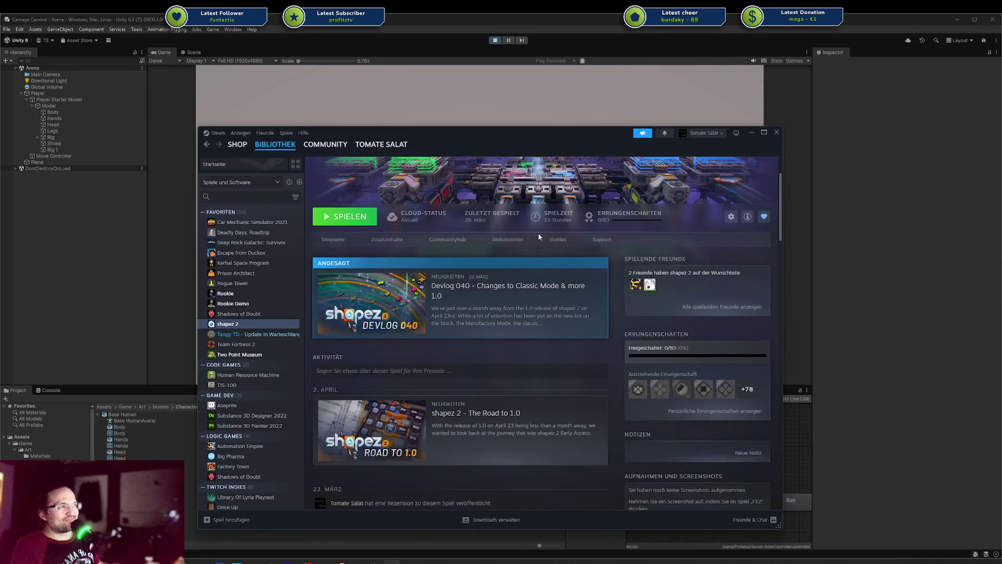
pyautogui.scroll(-3, 537, 233)
pyautogui.hotkey('shift', 'Tab')
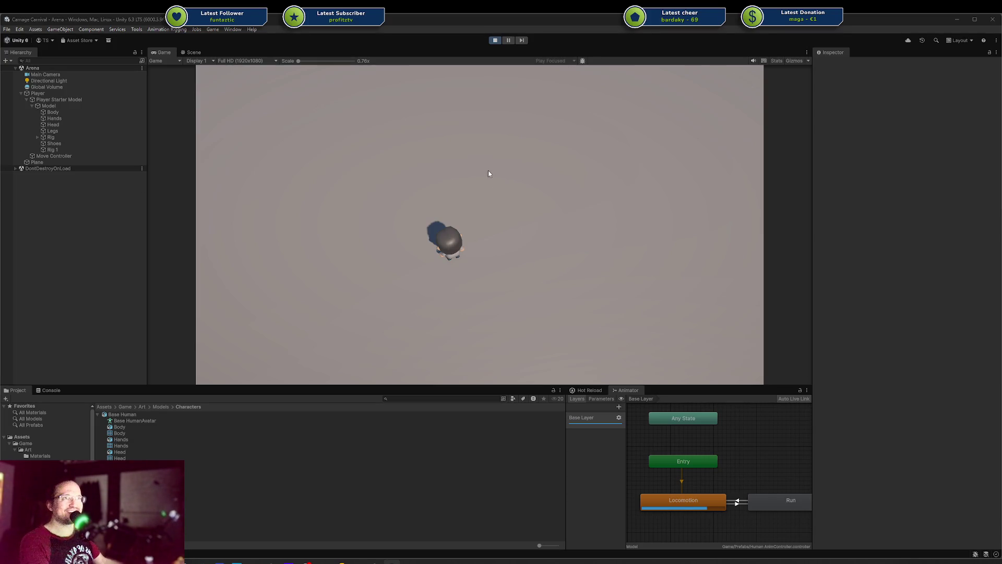
# Walk the character left, down, and up-right in Play mode
pyautogui.press('a')
pyautogui.press('s')
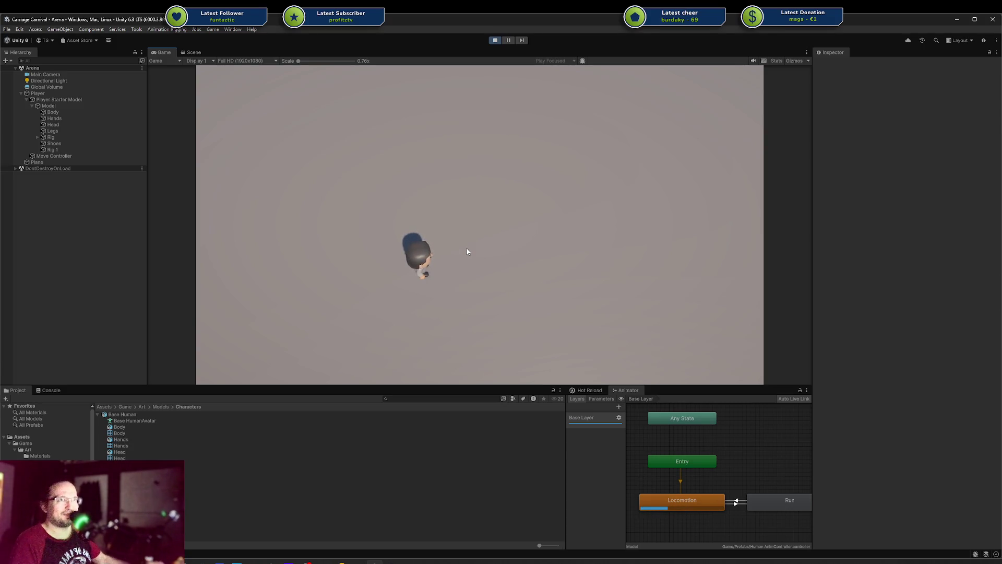
pyautogui.hotkey('w', 'd')
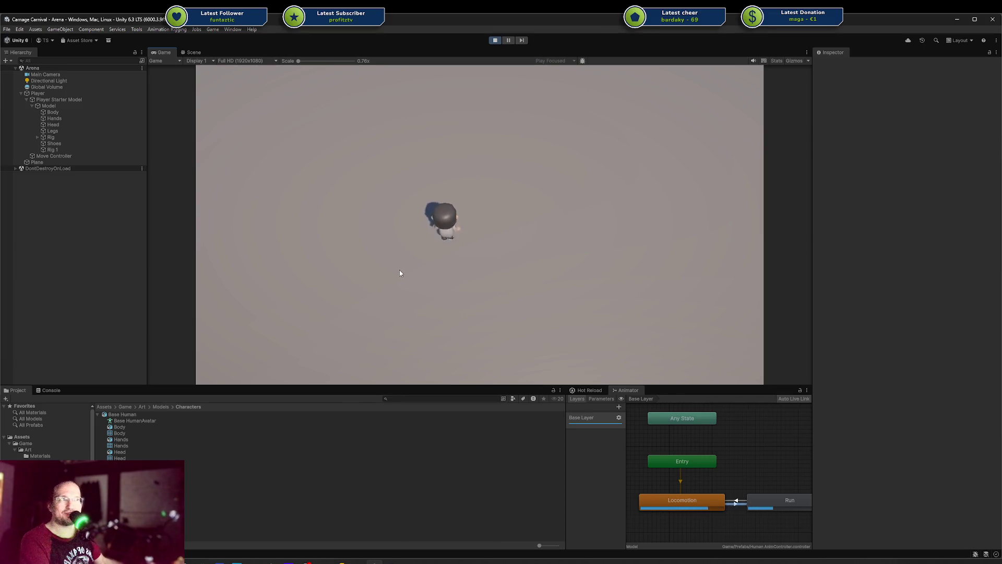
pyautogui.press('a')
pyautogui.press('s')
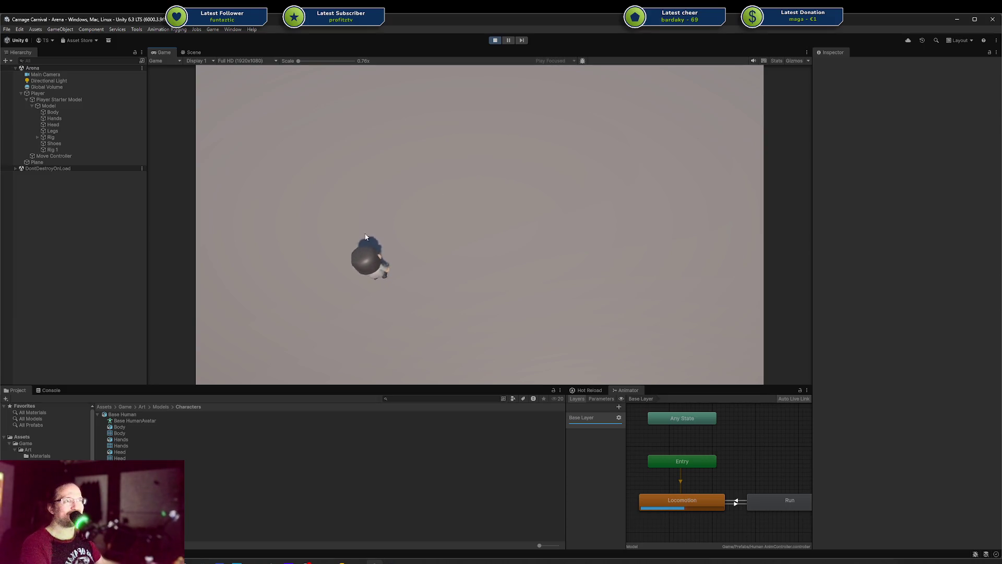
# Run the character up, left and right until Run activates, then jump to DodgeAnimation in Rider
pyautogui.press('w')
pyautogui.press('a')
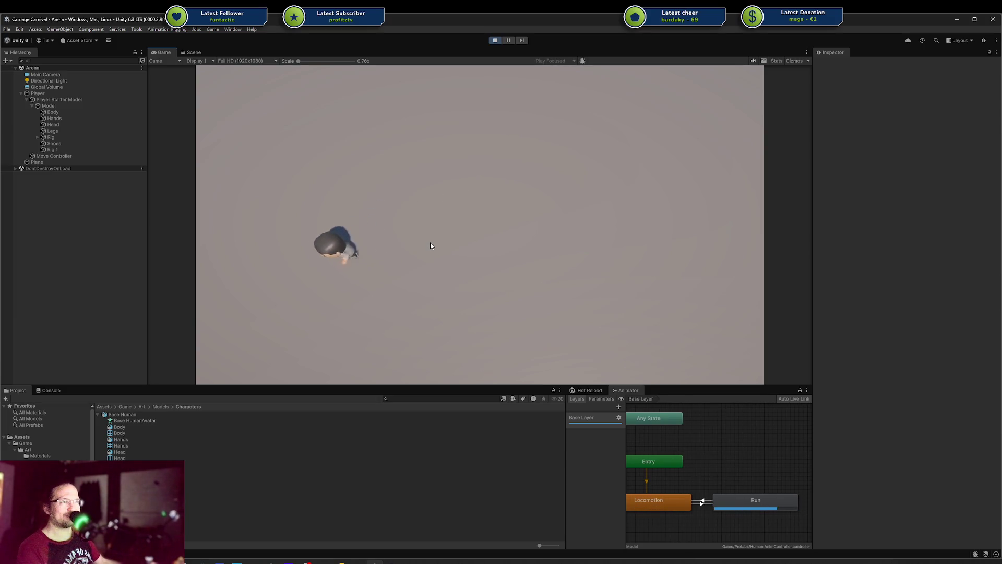
pyautogui.press('w')
pyautogui.press('d')
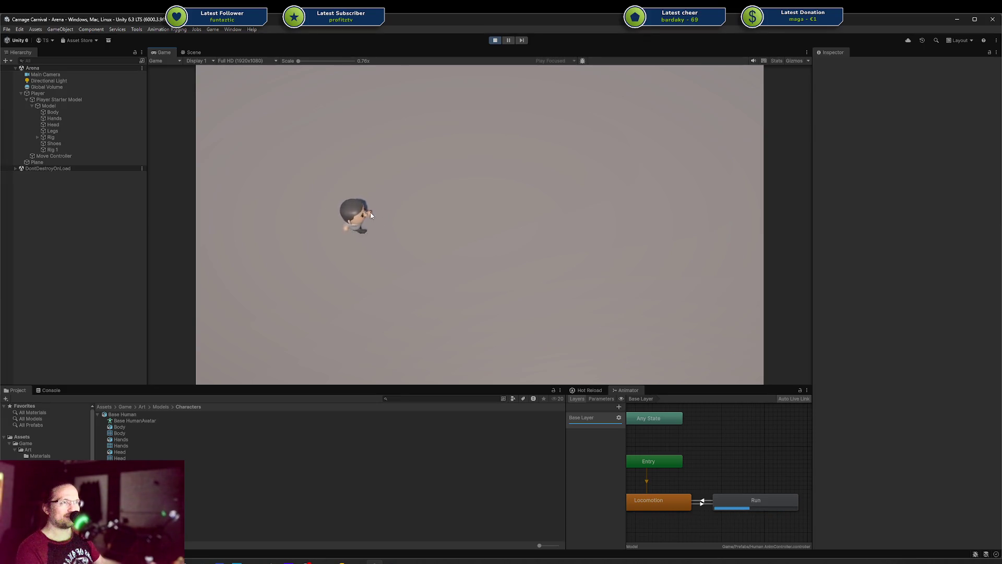
pyautogui.press('d')
pyautogui.press('a')
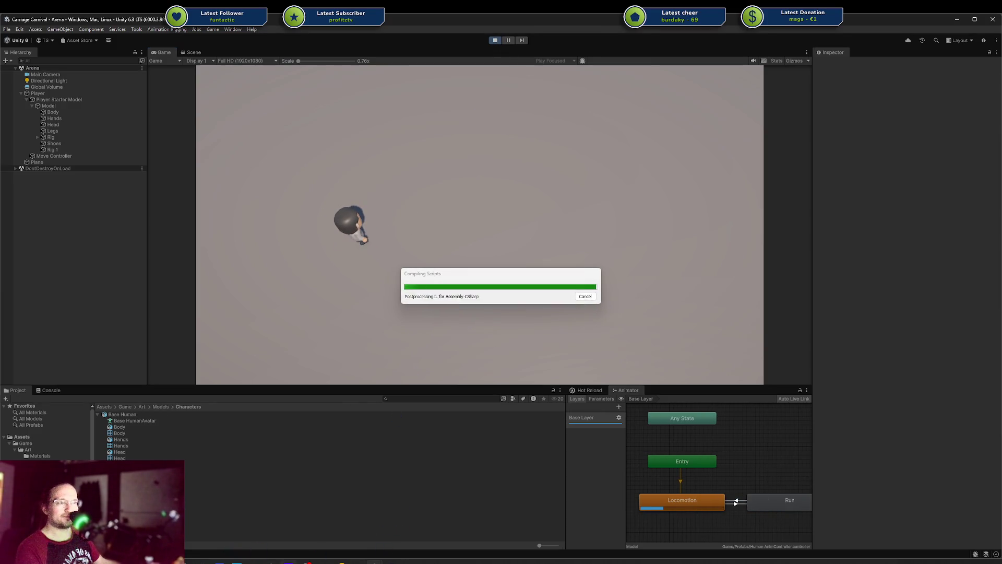
pyautogui.hotkey('alt', 'Tab')
pyautogui.hotkey('ctrl', '[')
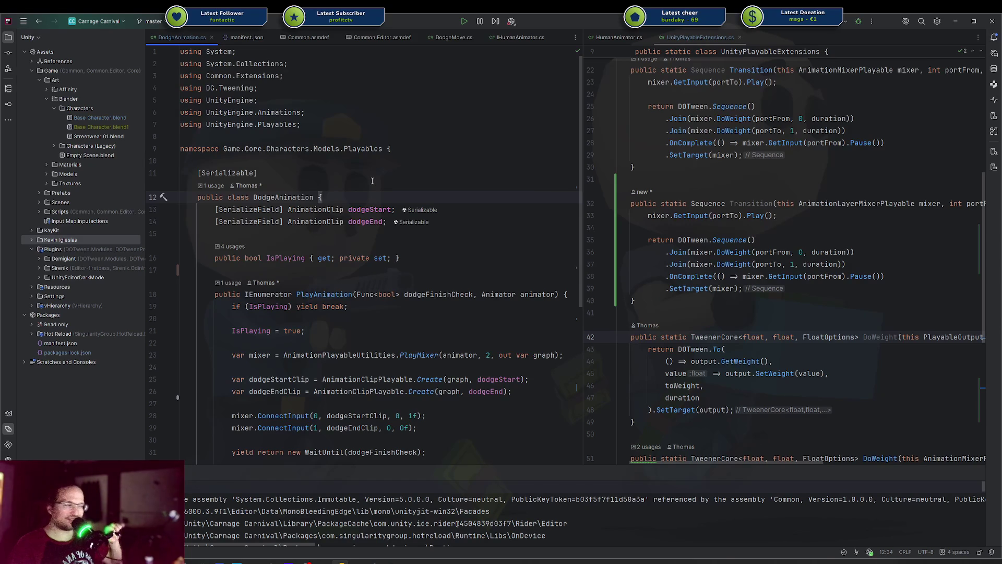
pyautogui.scroll(-5, 366, 175)
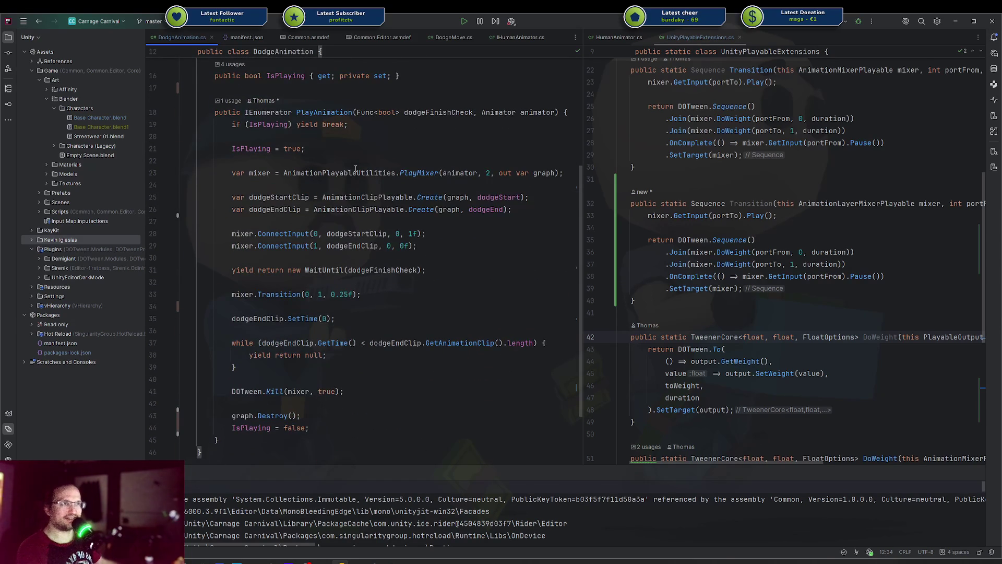
pyautogui.click(249, 89)
pyautogui.press('Tab')
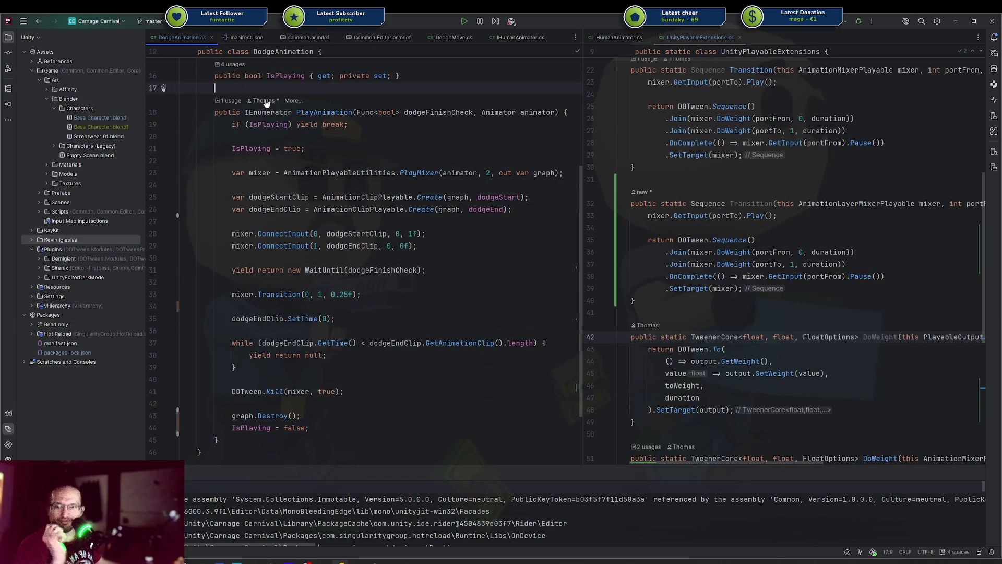
pyautogui.moveTo(277, 121)
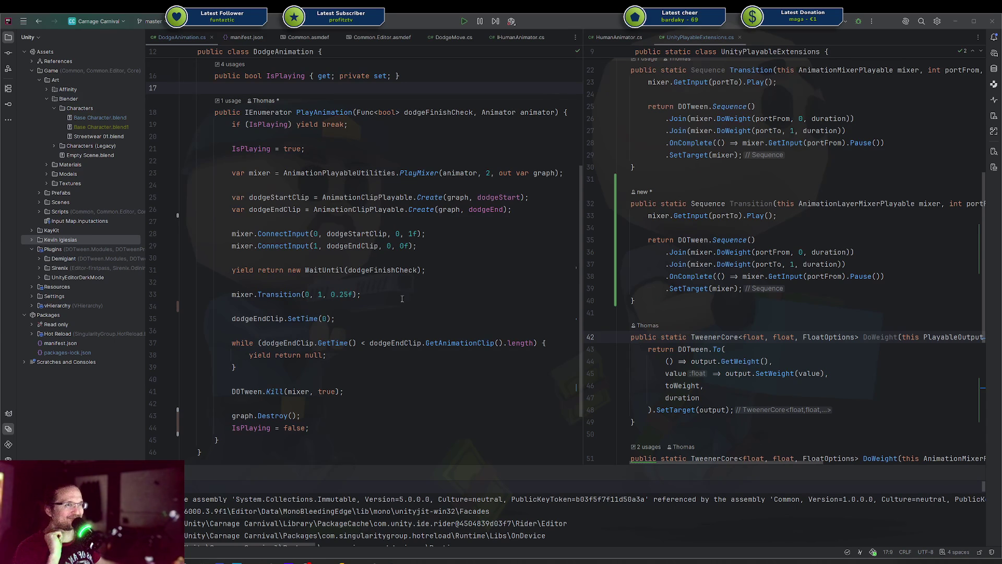
pyautogui.click(342, 405)
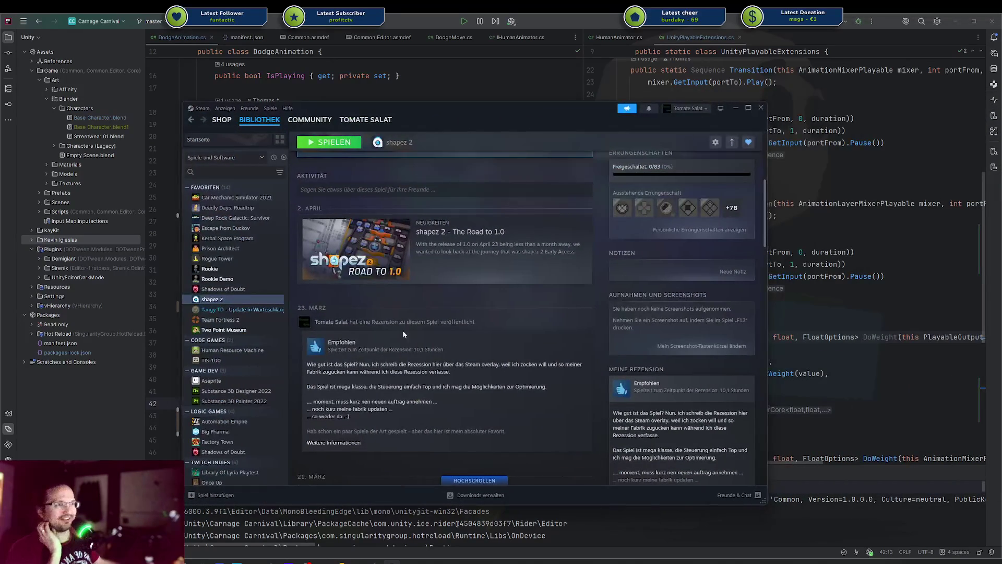
# Expand the full shapez 2 review, move the Steam window aside, and return to Rider
pyautogui.click(343, 444)
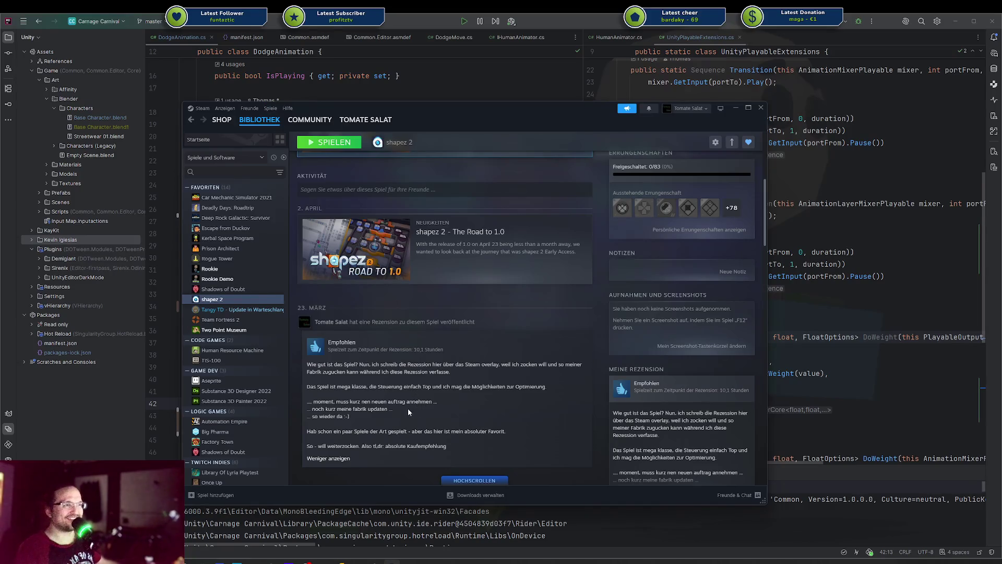
pyautogui.moveTo(439, 118)
pyautogui.mouseDown()
pyautogui.moveTo(584, 130)
pyautogui.moveTo(570, 107)
pyautogui.moveTo(549, 116)
pyautogui.mouseUp()
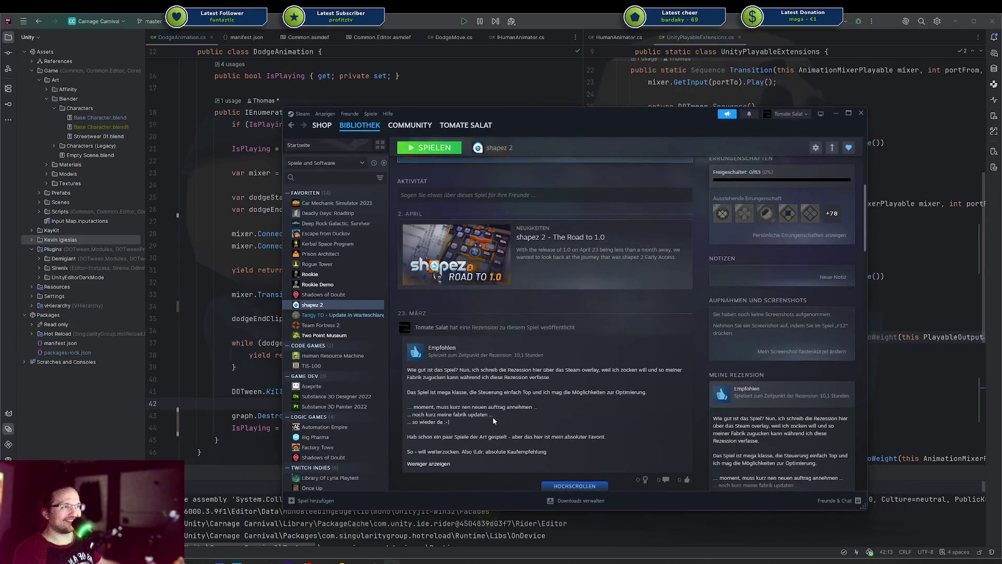
pyautogui.hotkey('alt', 'Tab')
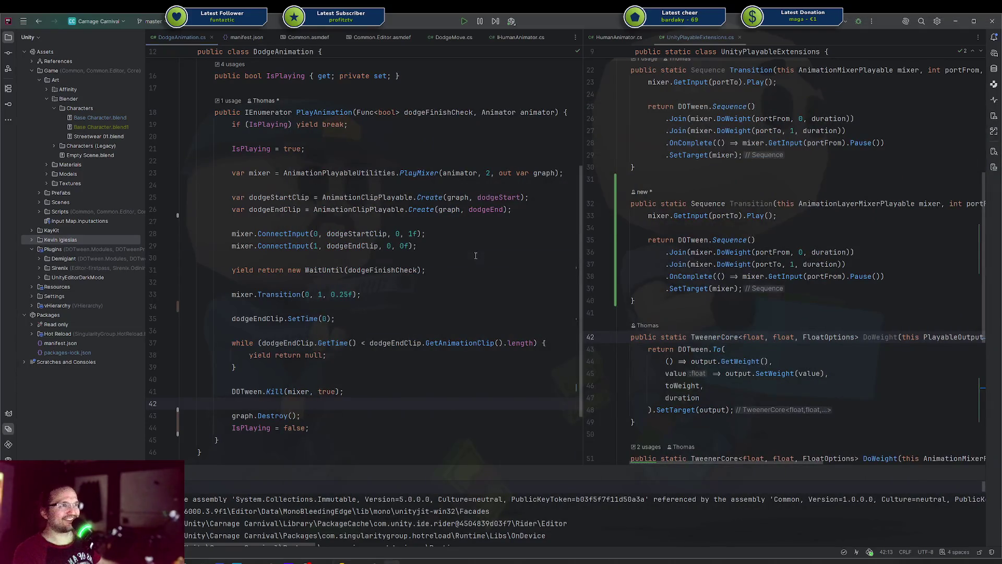
# Inspect lines 30, 39 and 42 of the PlayAnimation coroutine, then bring Unity forward
pyautogui.click(476, 258)
pyautogui.scroll(2, 470, 261)
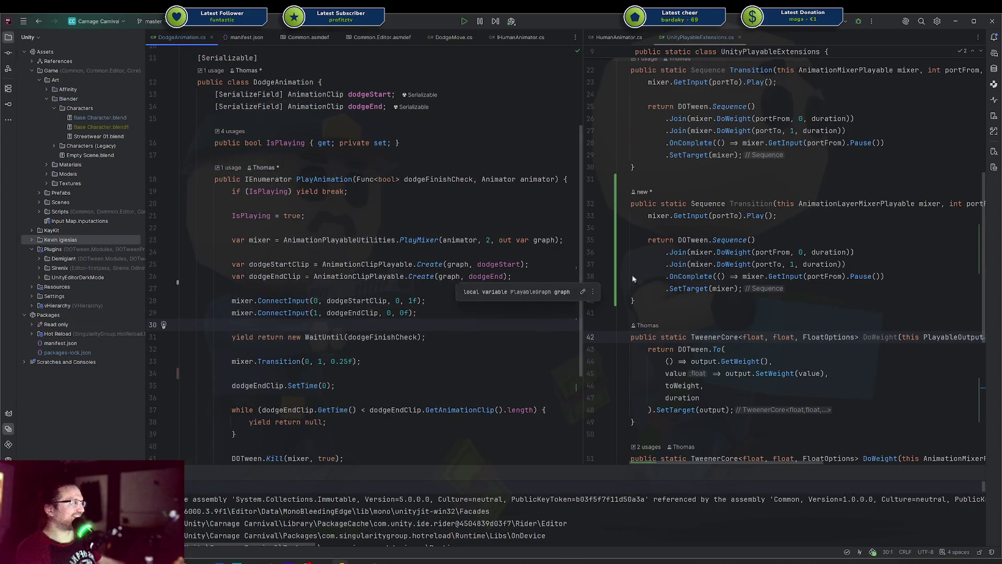
pyautogui.scroll(-3, 389, 325)
pyautogui.click(390, 326)
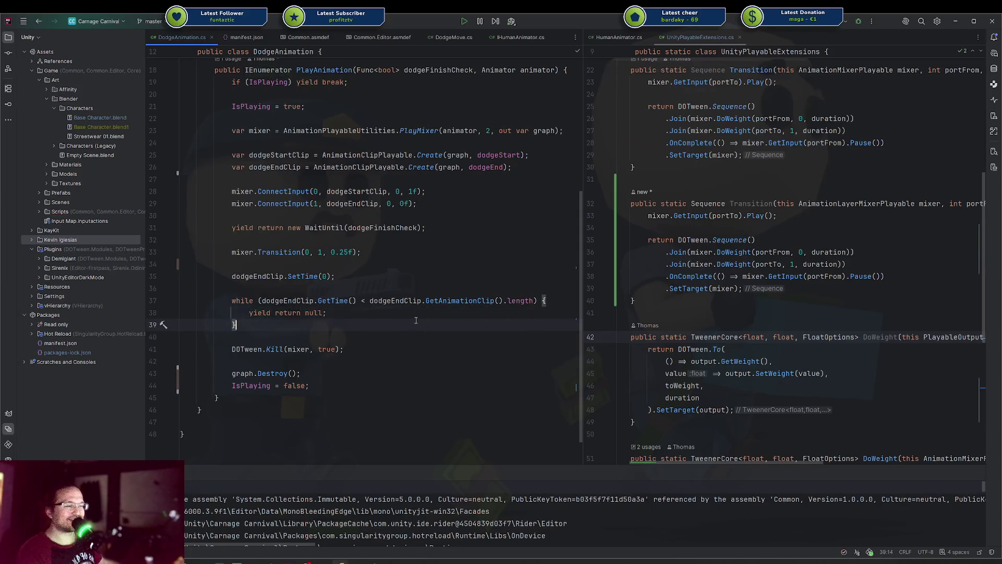
pyautogui.press('Down')
pyautogui.press('Down')
pyautogui.press('Down')
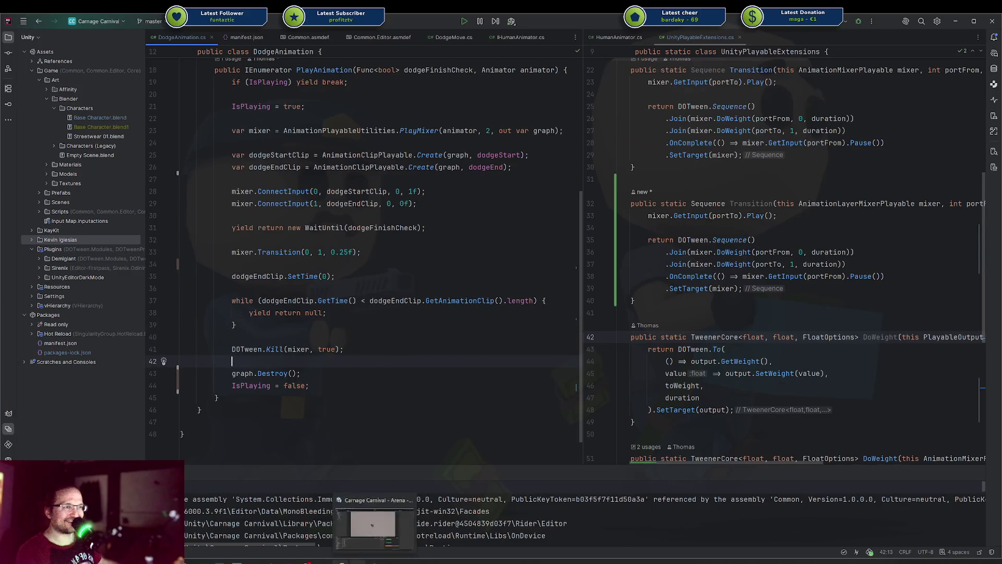
pyautogui.click(375, 561)
pyautogui.scroll(-2, 431, 267)
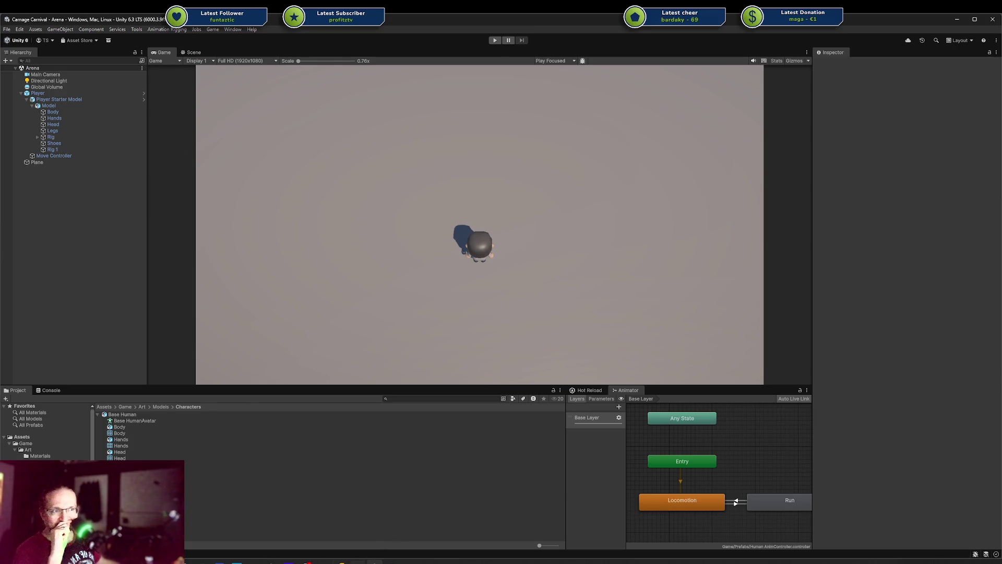
# Switch from the Unity Game view back to DodgeAnimation.cs in Rider
pyautogui.hotkey('alt', 'Tab')
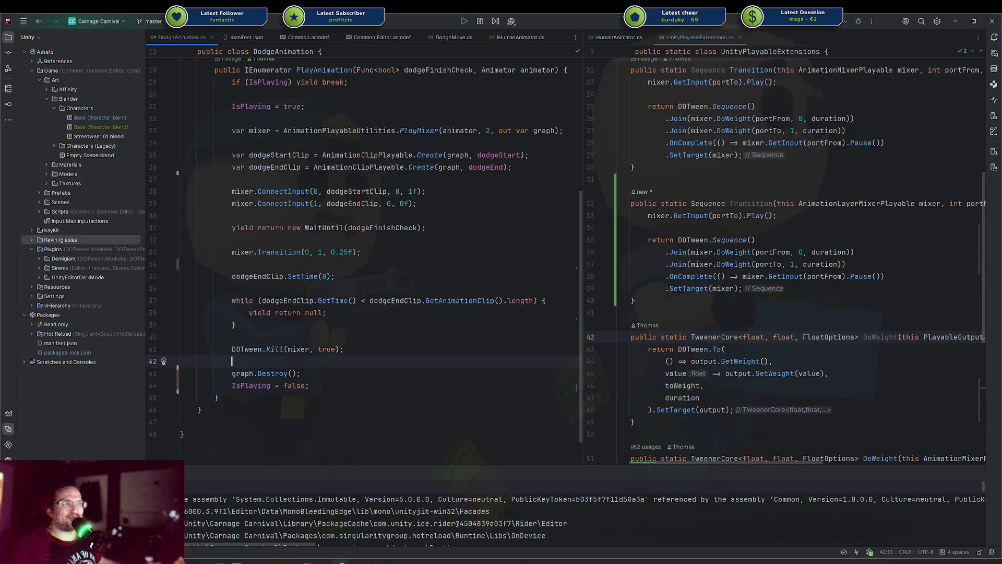
# Indent blank line 34 in PlayAnimation, review lines 40 and 38, then bring Steam up
pyautogui.click(359, 259)
pyautogui.press('Tab')
pyautogui.press('Tab')
pyautogui.press('Tab')
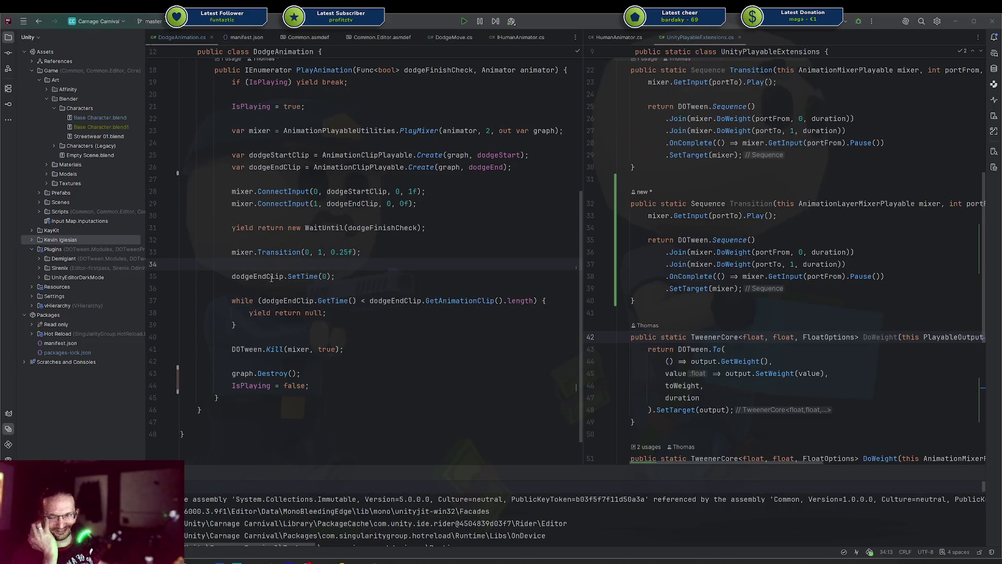
pyautogui.click(310, 339)
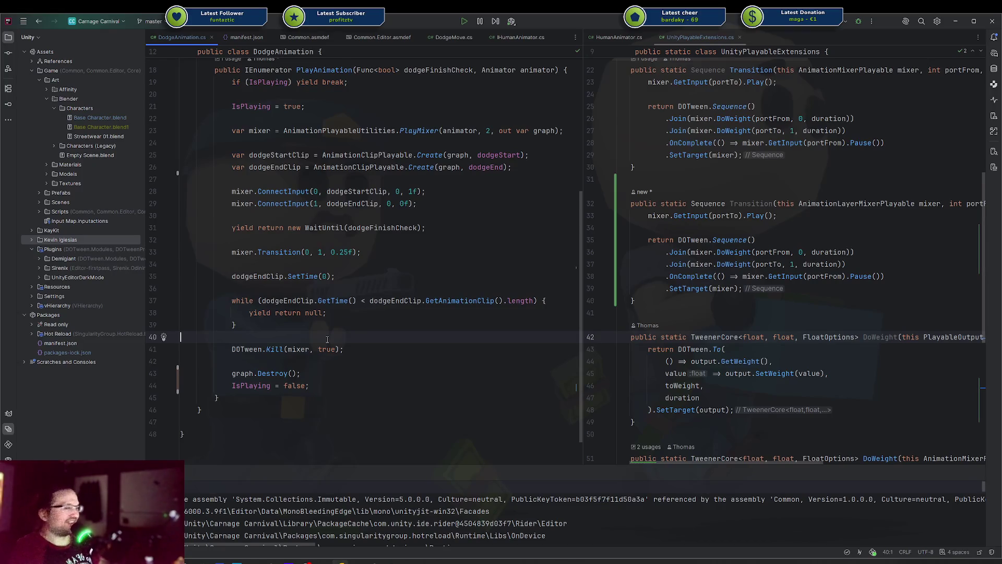
pyautogui.click(328, 313)
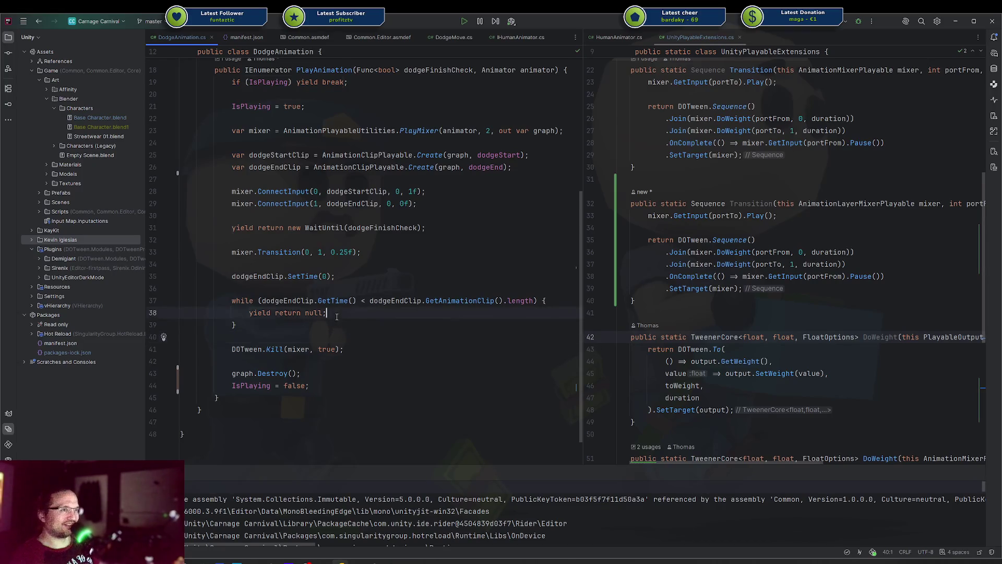
pyautogui.scroll(3, 350, 332)
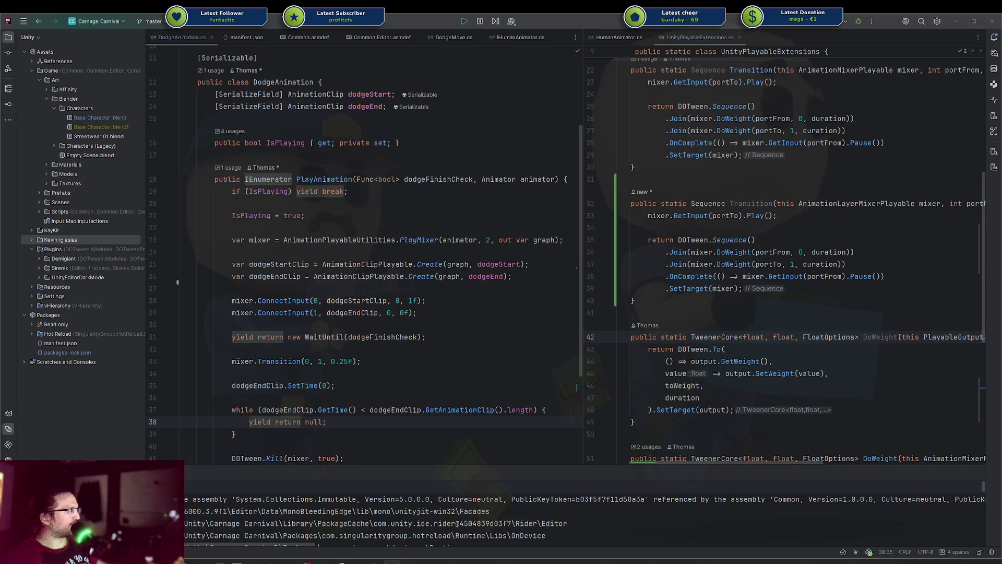
pyautogui.hotkey('alt', 'Tab')
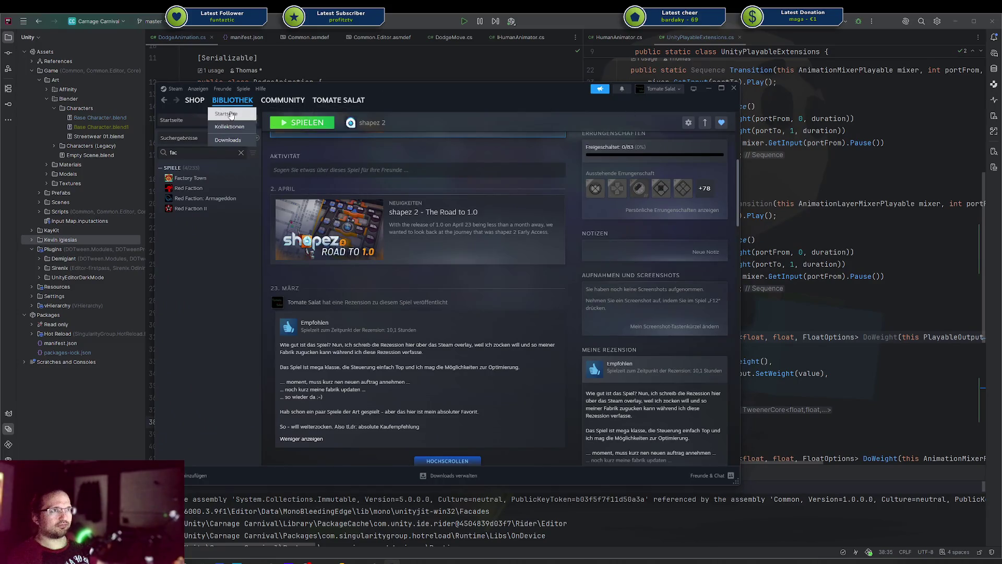
# Search the Steam store for 'factor' and scroll through the Factorio store page
pyautogui.click(195, 100)
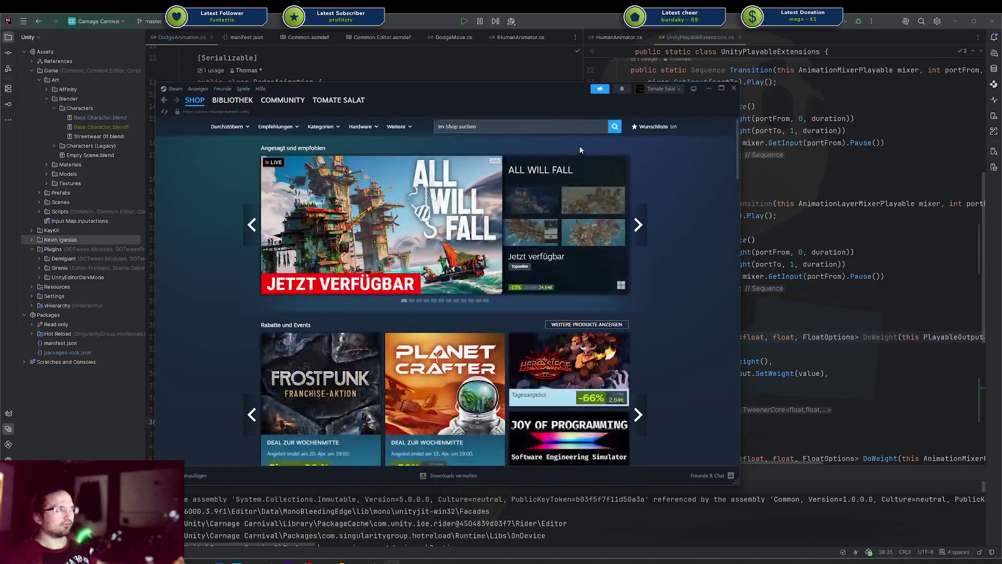
pyautogui.click(553, 127)
pyautogui.write('factor')
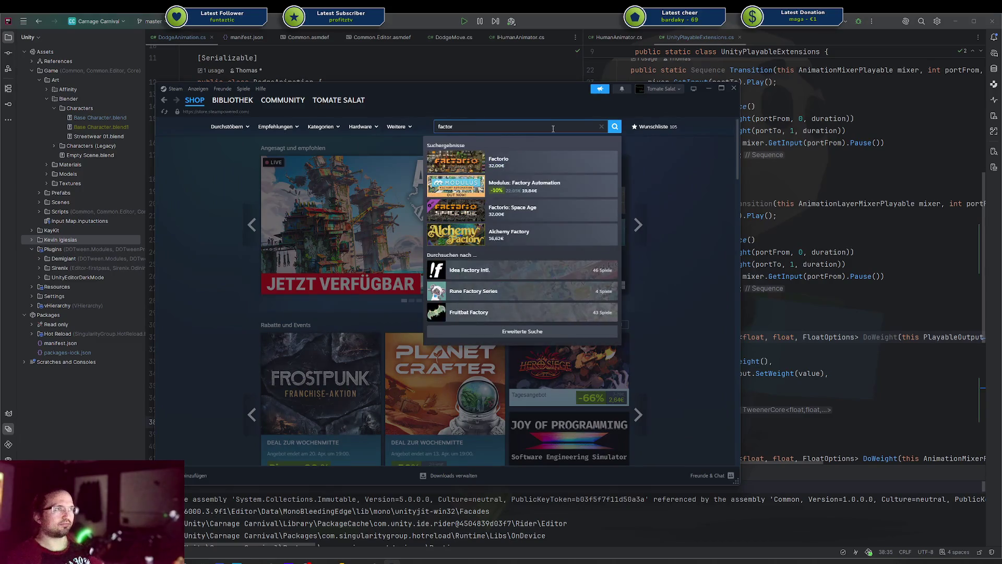
pyautogui.press('Down')
pyautogui.press('Return')
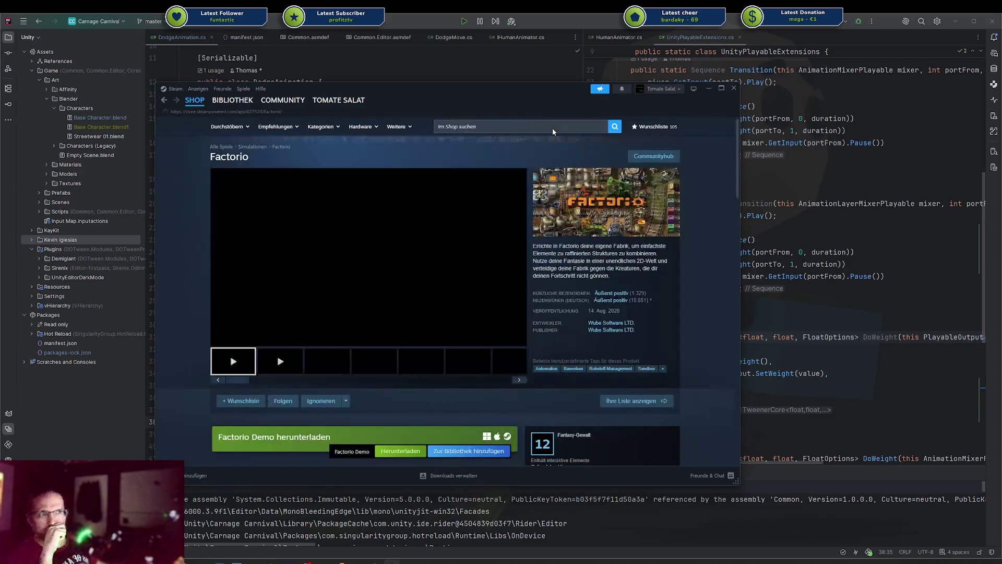
pyautogui.scroll(-3, 421, 264)
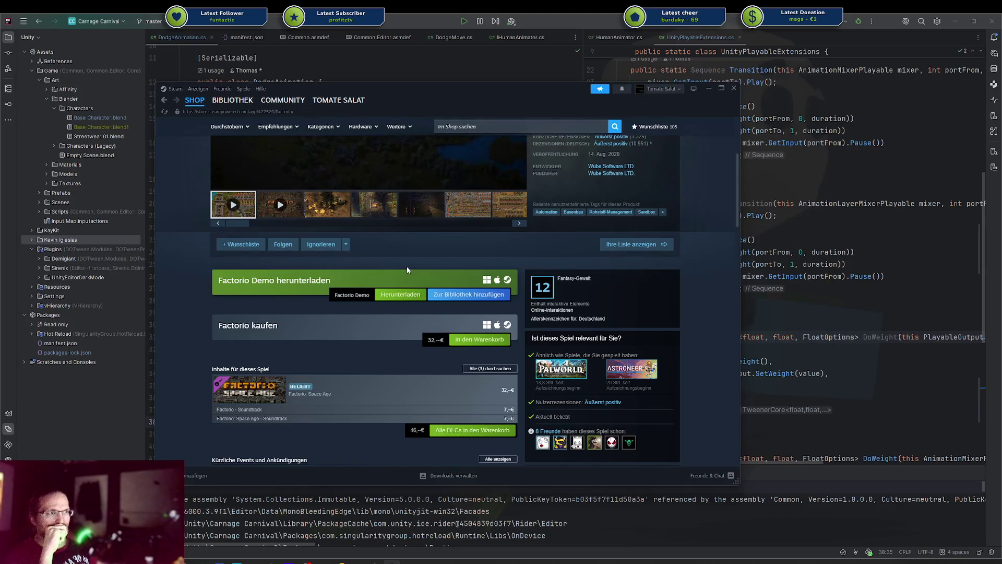
pyautogui.scroll(-2, 406, 266)
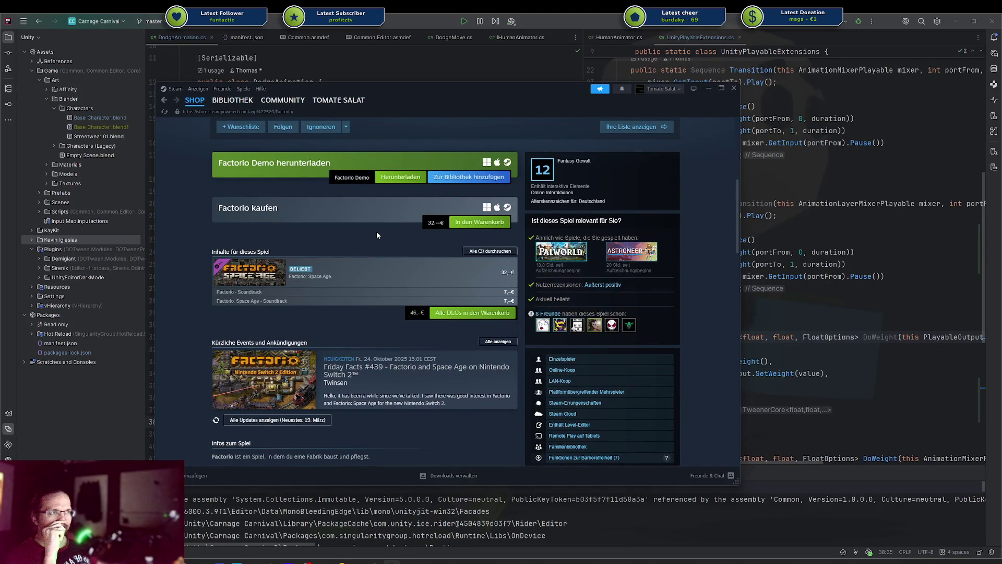
pyautogui.scroll(-5, 375, 232)
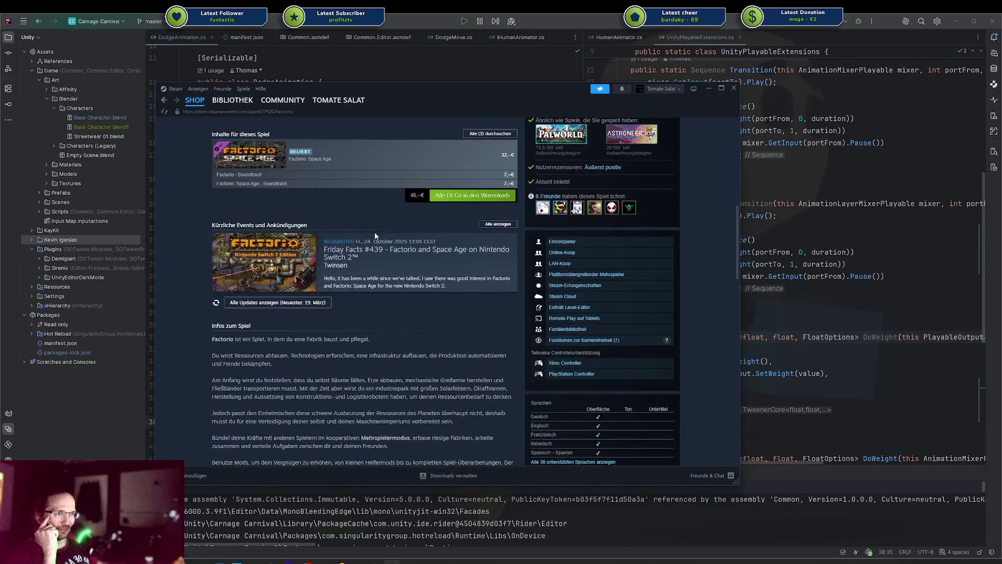
pyautogui.scroll(-6, 368, 240)
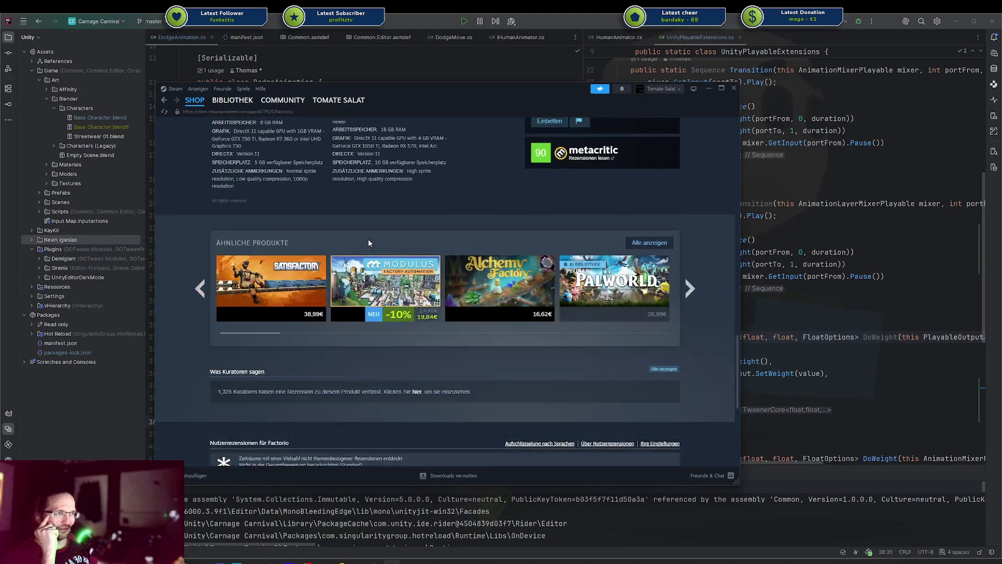
pyautogui.scroll(3, 368, 240)
pyautogui.scroll(3, 368, 241)
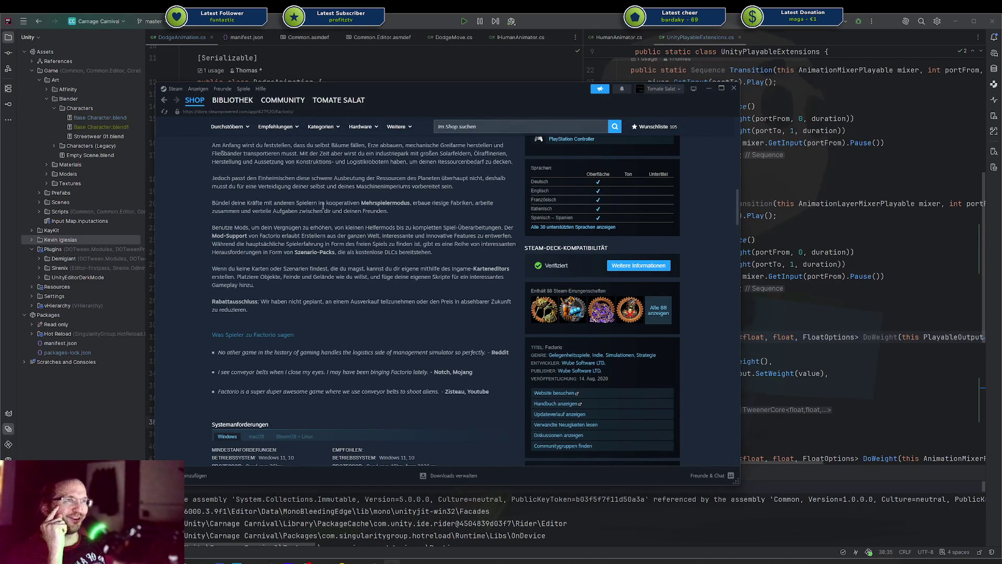
# Clear the 'fac' library search so all games show, browse the list, then hide Steam
pyautogui.click(251, 101)
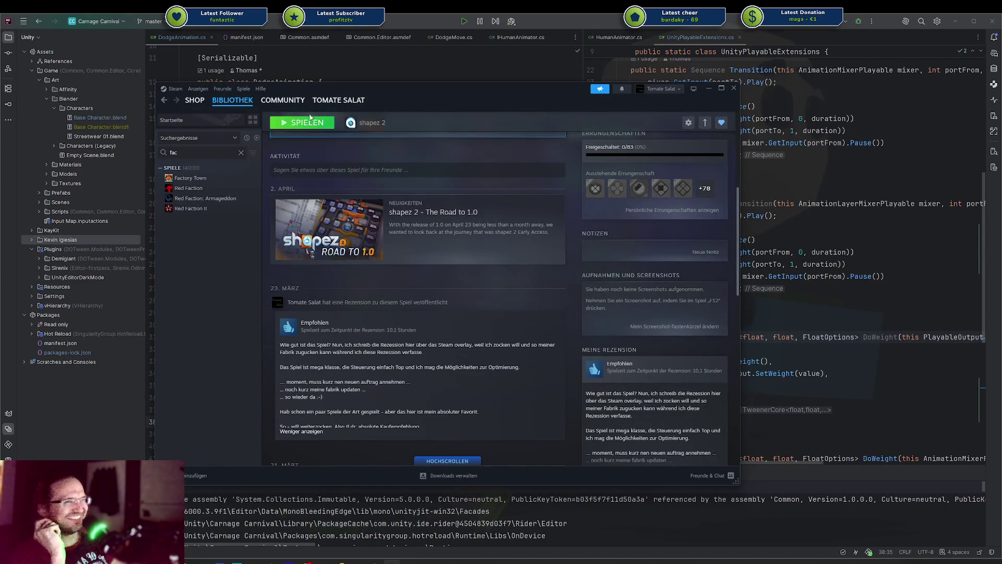
pyautogui.click(193, 151)
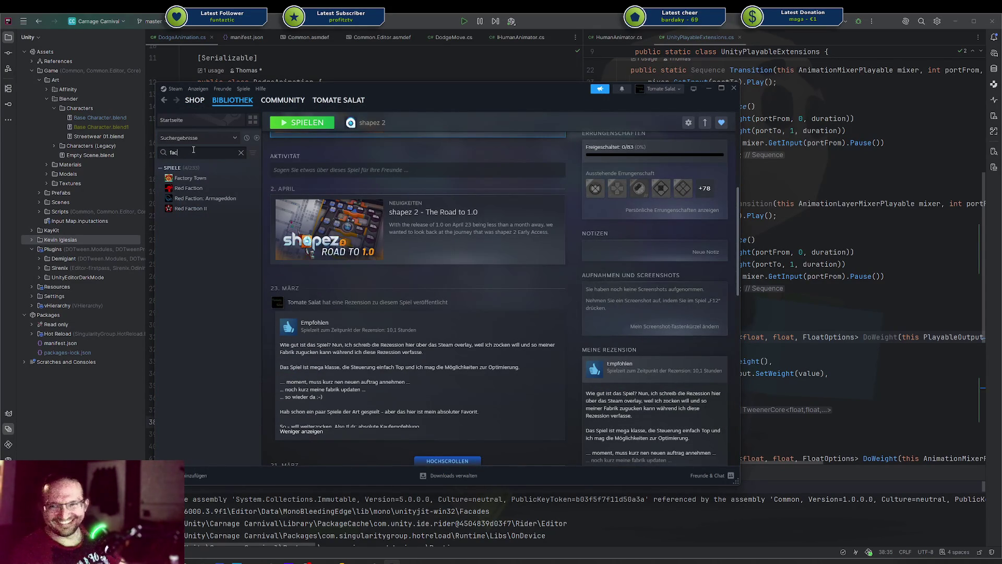
pyautogui.press('BackSpace')
pyautogui.press('BackSpace')
pyautogui.press('BackSpace')
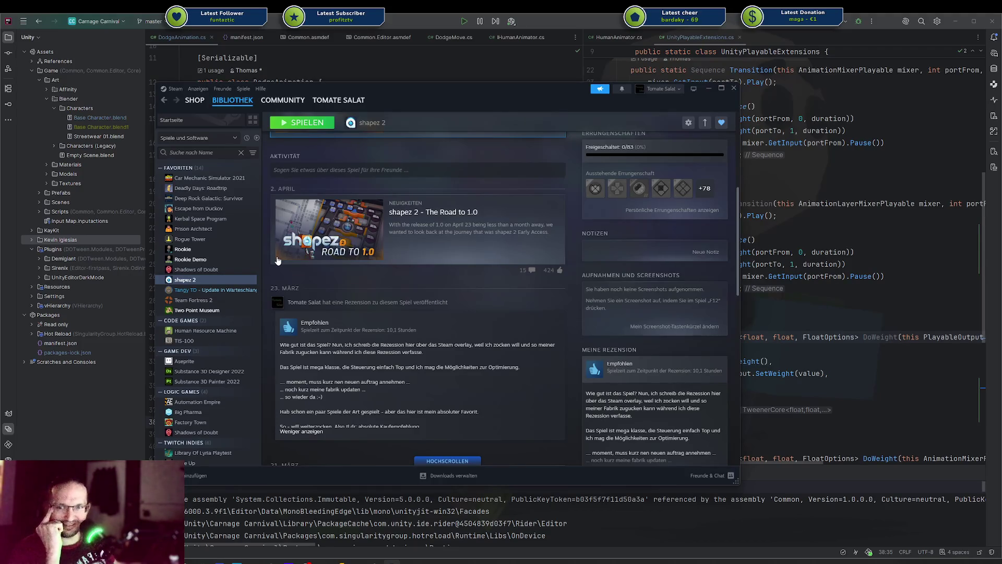
pyautogui.scroll(-5, 402, 337)
pyautogui.scroll(4, 402, 336)
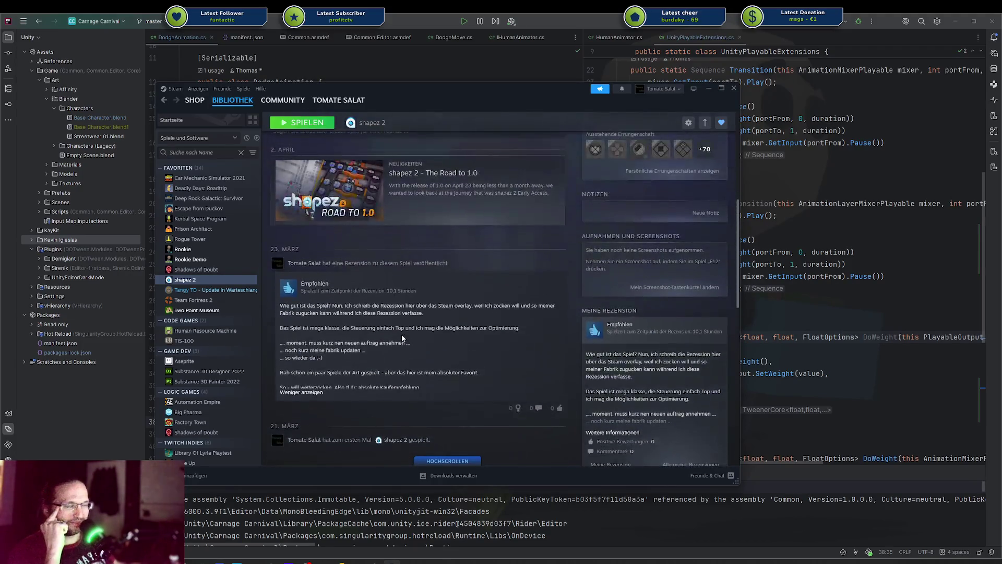
pyautogui.scroll(3, 402, 337)
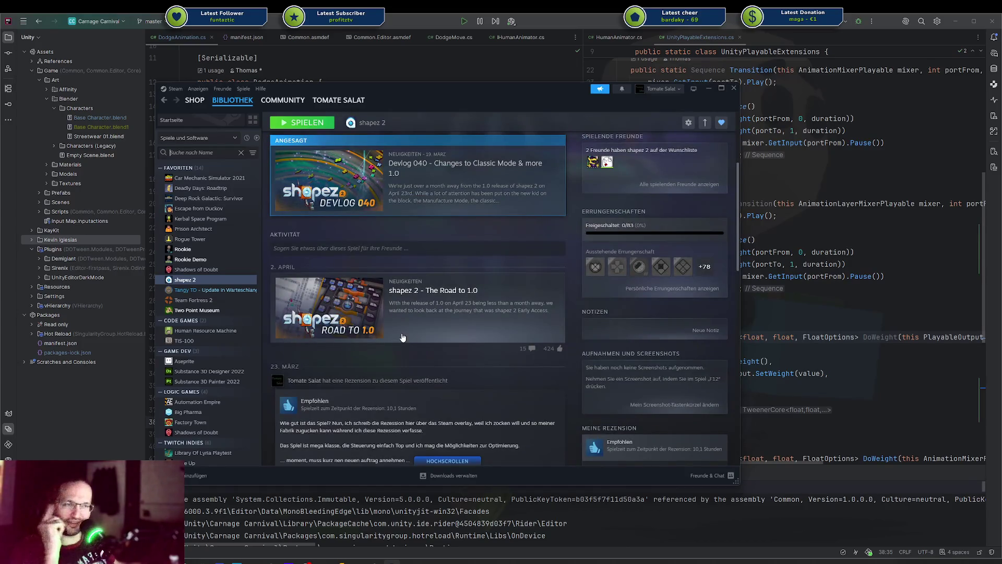
pyautogui.hotkey('alt', 'Tab')
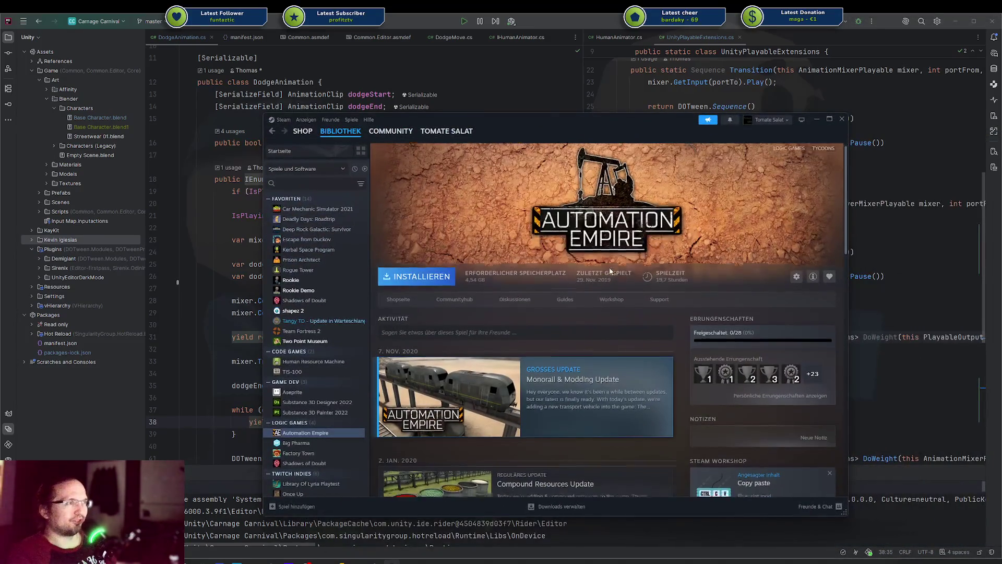
# Resize and reposition the Steam window, then minimize it to get back to DodgeAnimation.cs at line 29
pyautogui.scroll(-5, 605, 282)
pyautogui.scroll(5, 594, 304)
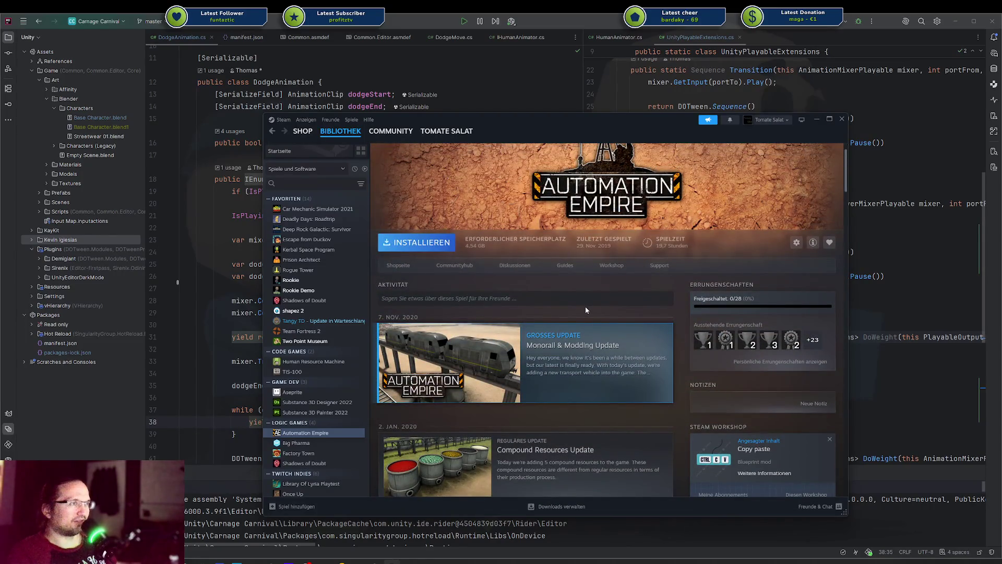
pyautogui.scroll(2, 600, 290)
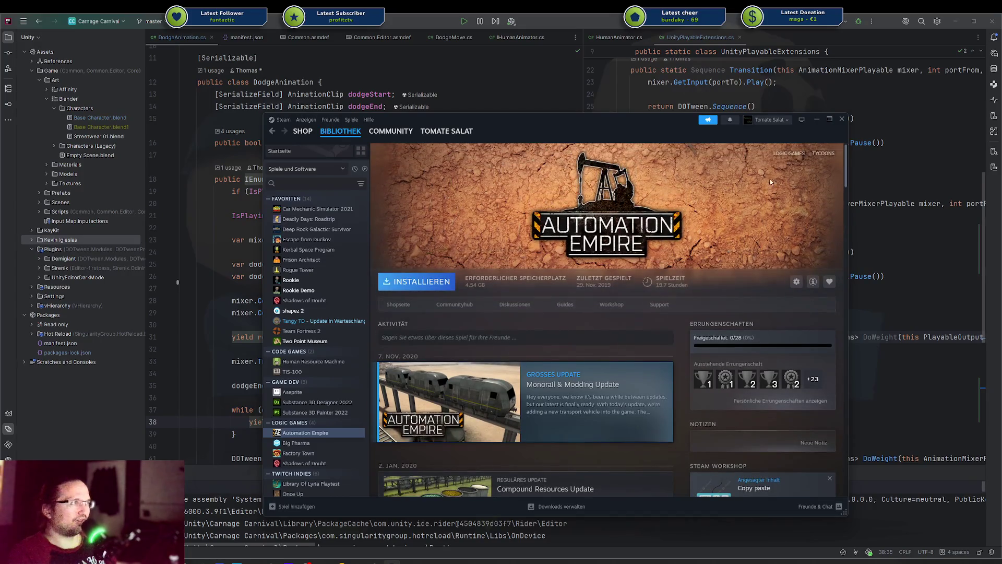
pyautogui.moveTo(518, 114); pyautogui.dragTo(522, 120)
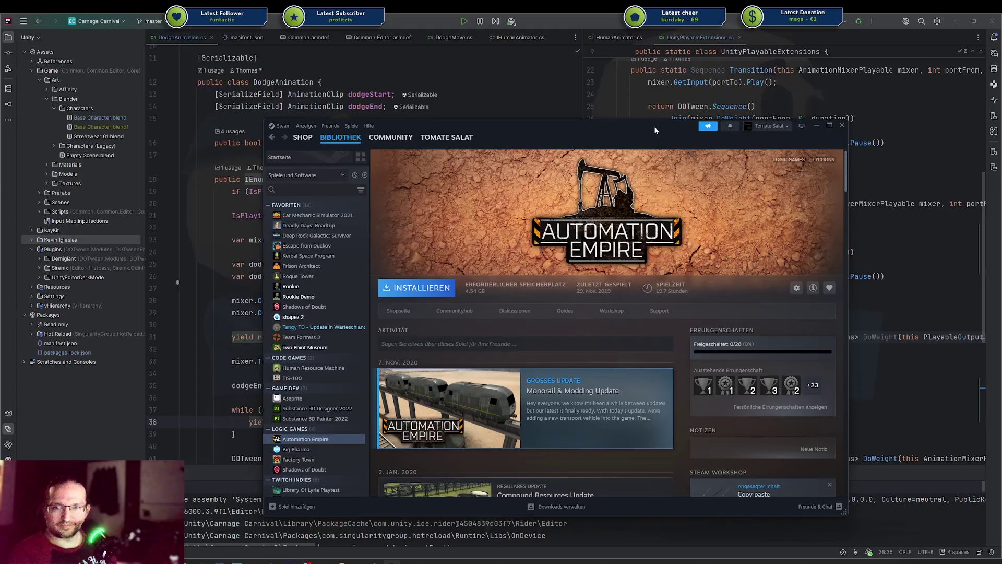
pyautogui.moveTo(634, 131); pyautogui.dragTo(624, 121)
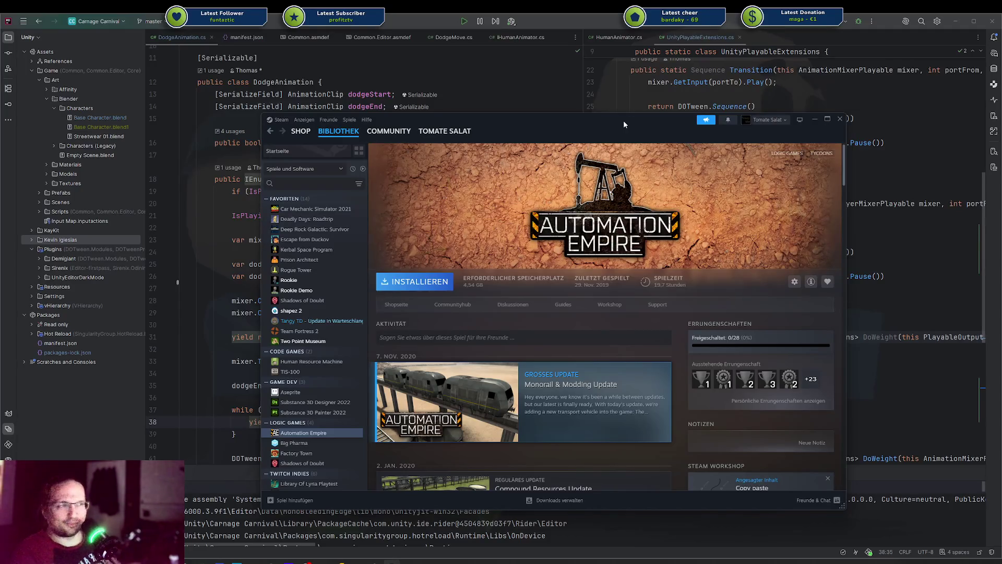
pyautogui.moveTo(623, 120); pyautogui.dragTo(692, 117)
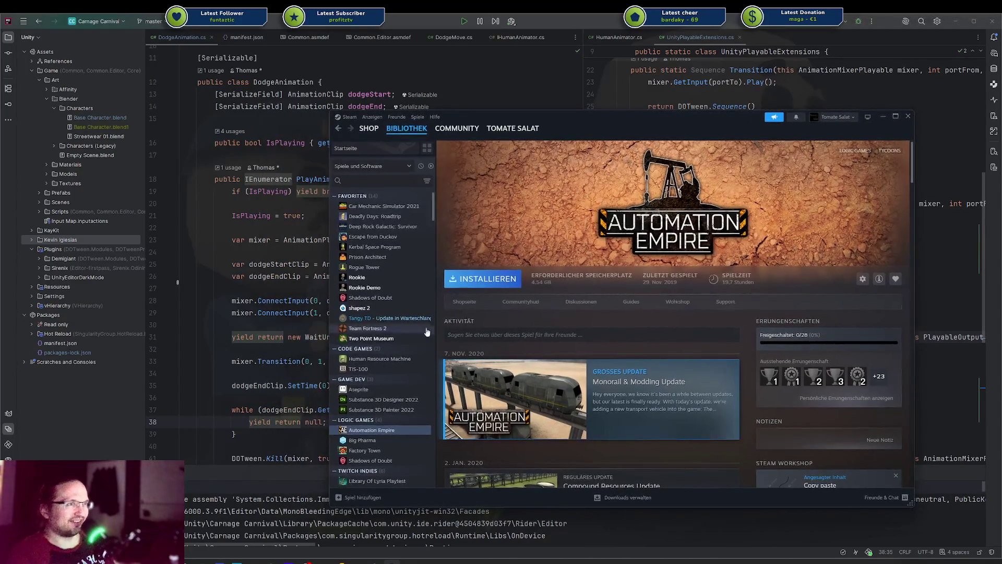
pyautogui.press('super+Down')
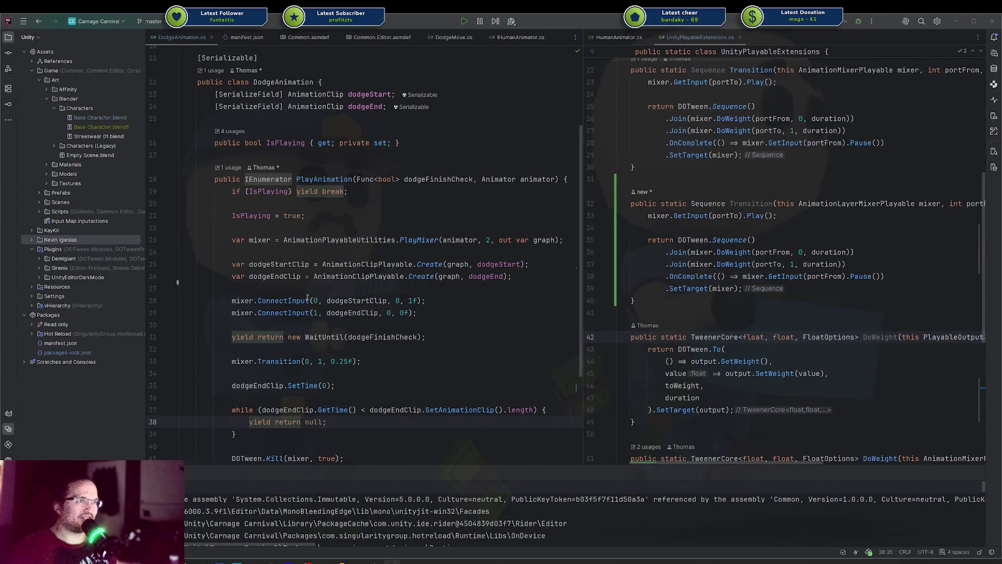
pyautogui.click(314, 313)
pyautogui.scroll(3, 340, 259)
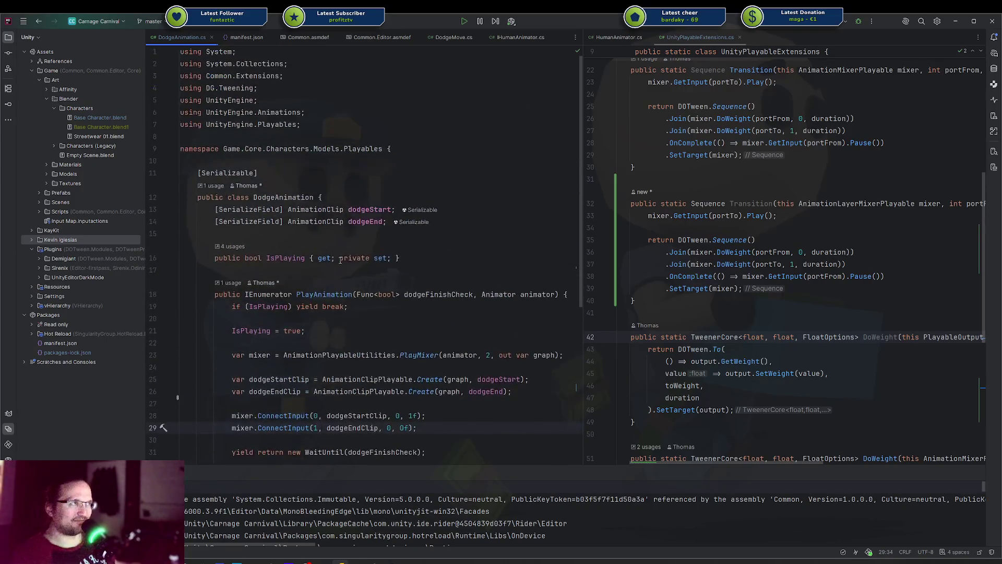
# Commit the pending changes with the message 'animation updates' and push the commit to the remote
pyautogui.hotkey('ctrl', 'k')
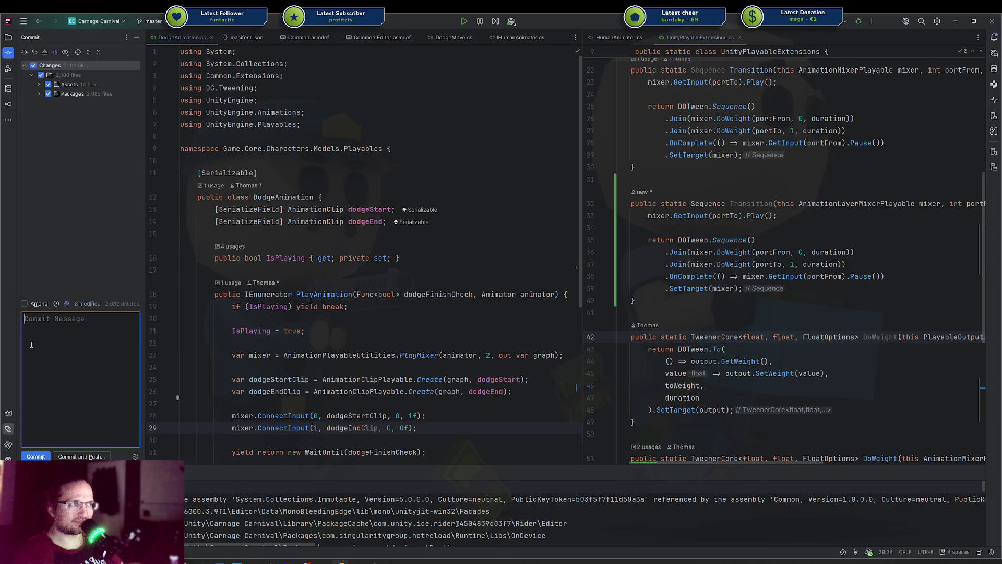
pyautogui.write('animation updates')
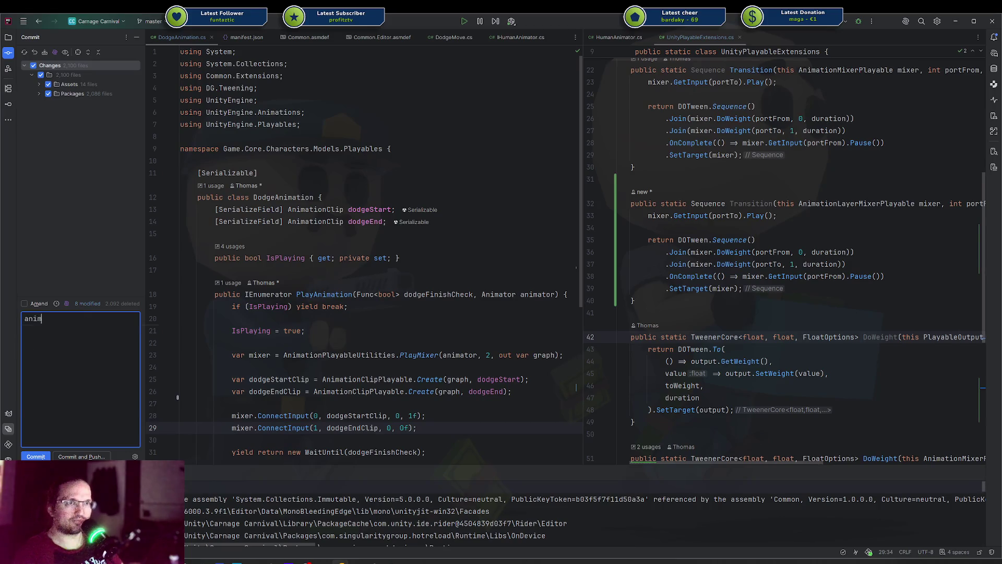
pyautogui.hotkey('ctrl', 'Return')
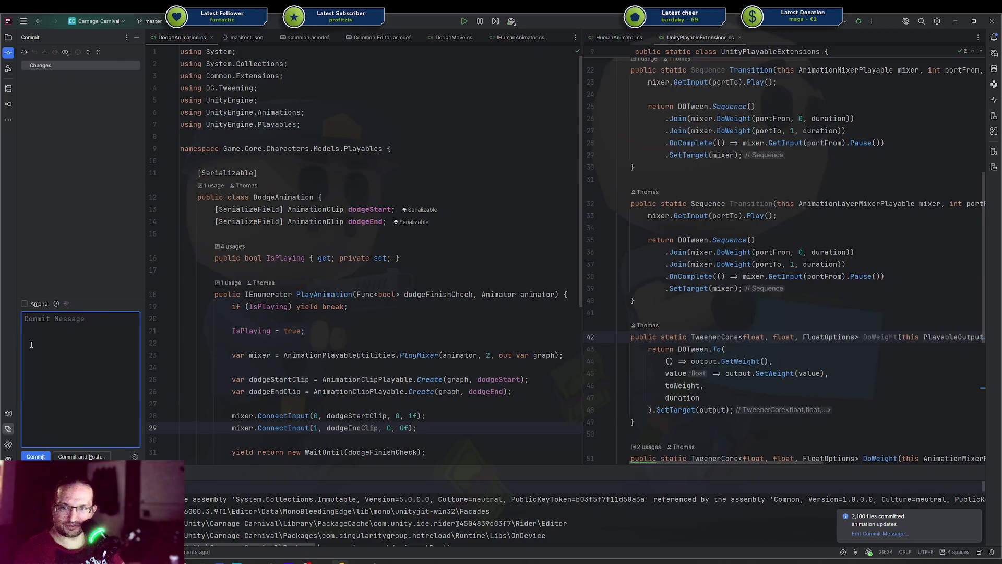
pyautogui.hotkey('ctrl', 'shift', 'k')
pyautogui.press('Return')
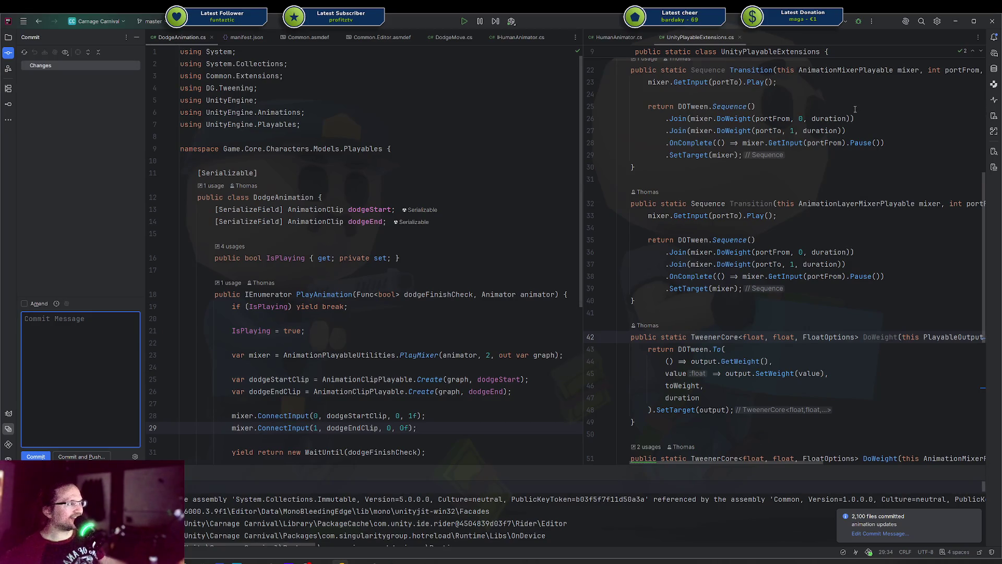
pyautogui.moveTo(714, 111)
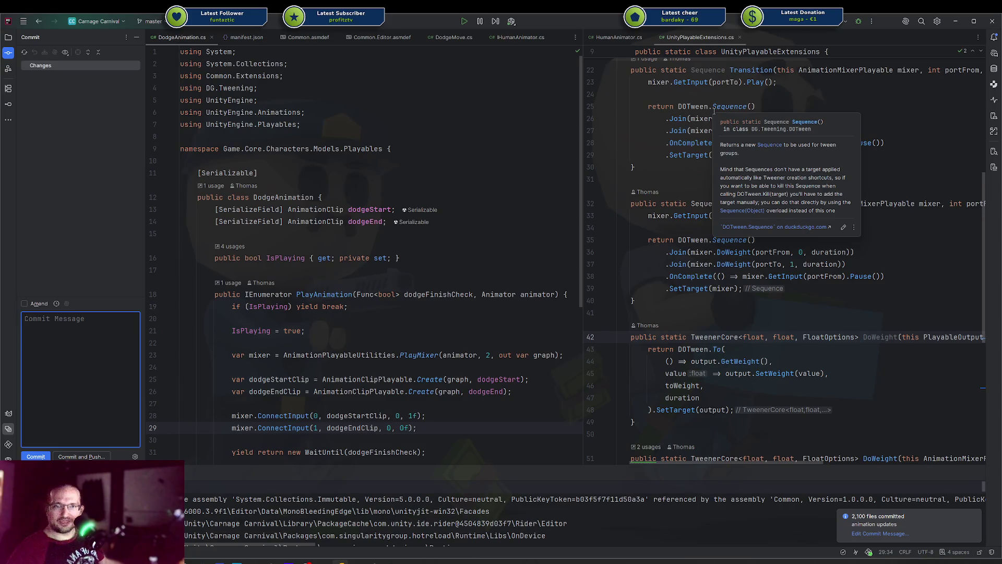
pyautogui.click(430, 135)
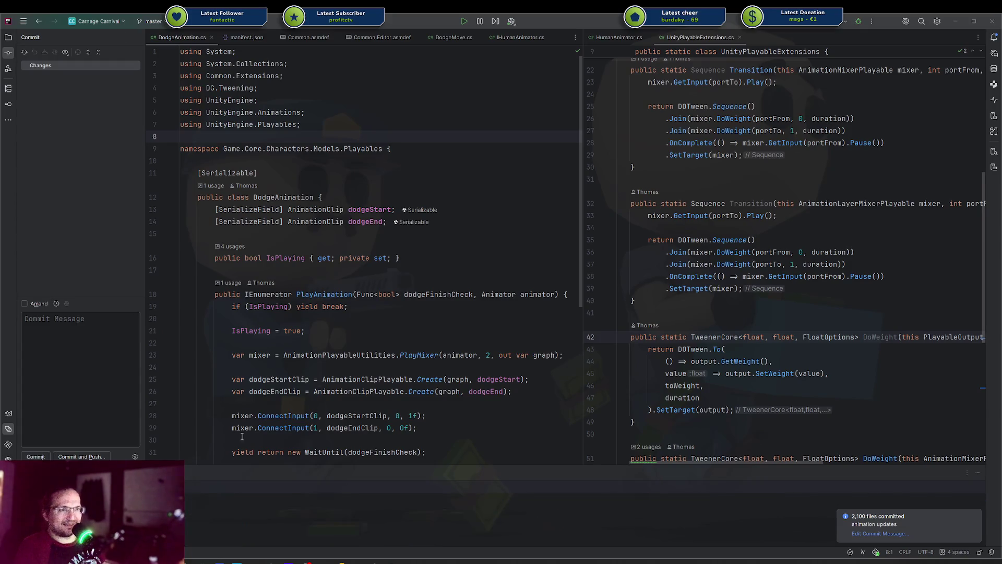
pyautogui.click(439, 381)
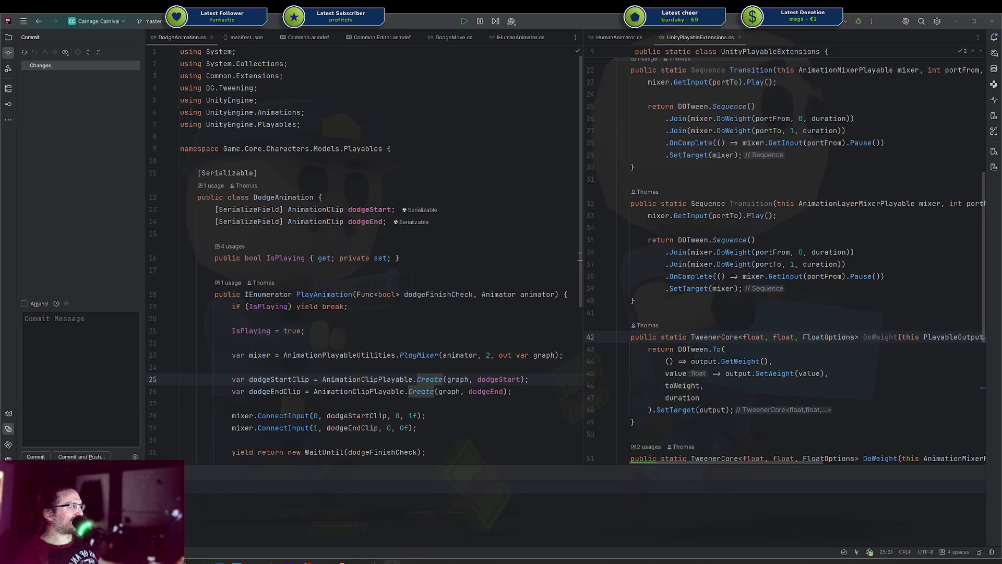
pyautogui.click(486, 236)
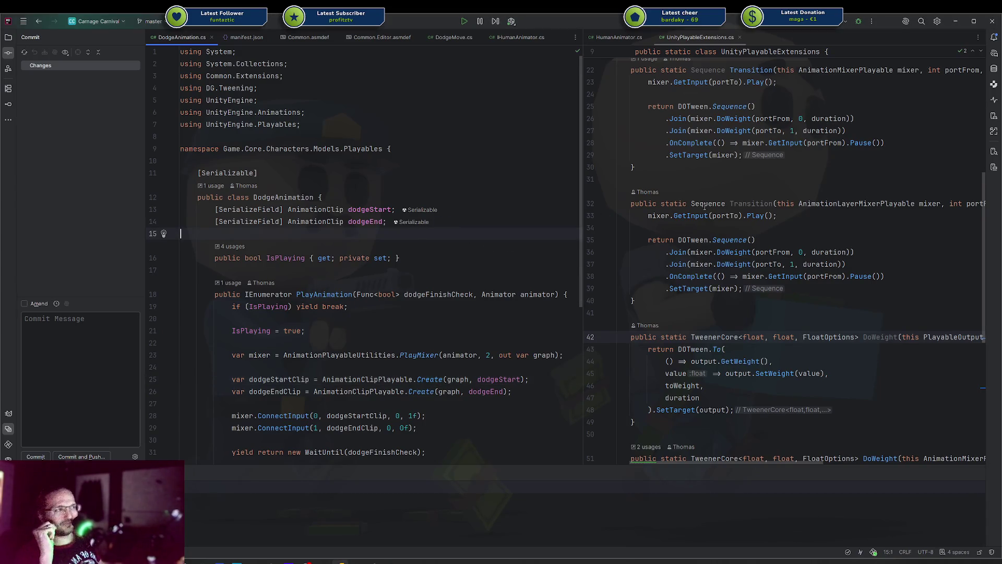
pyautogui.scroll(1, 779, 210)
pyautogui.scroll(5, 779, 210)
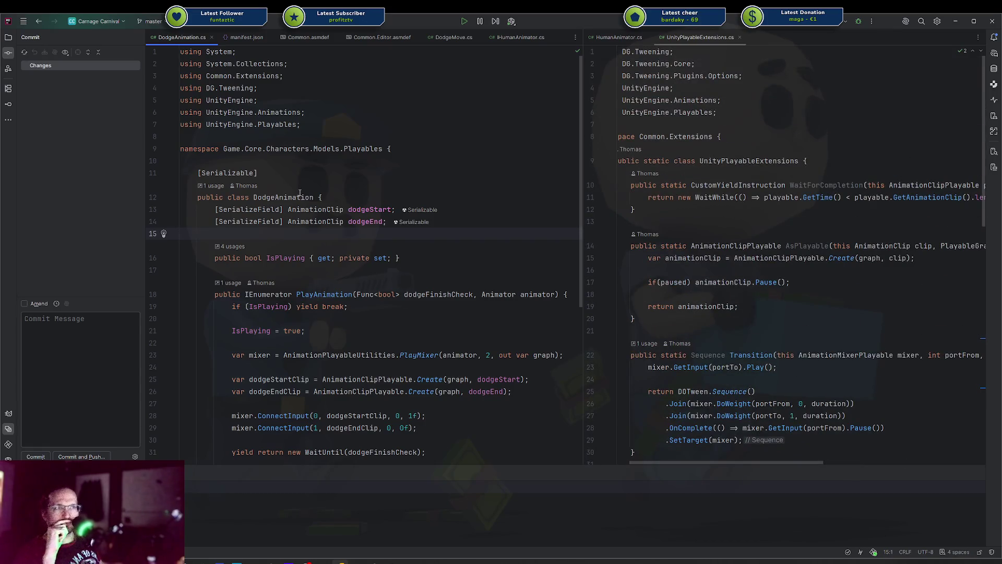
pyautogui.scroll(-3, 769, 214)
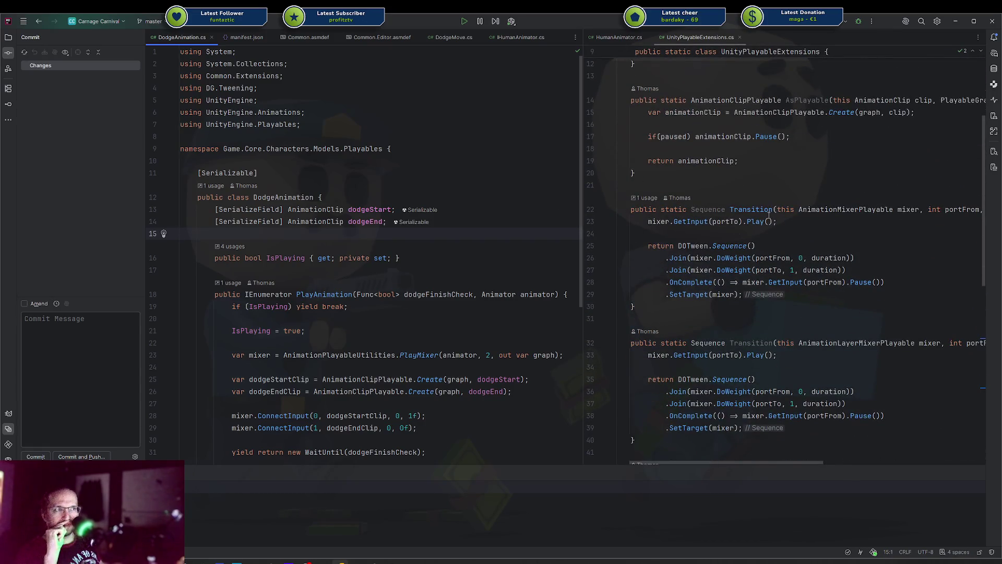
pyautogui.moveTo(769, 215)
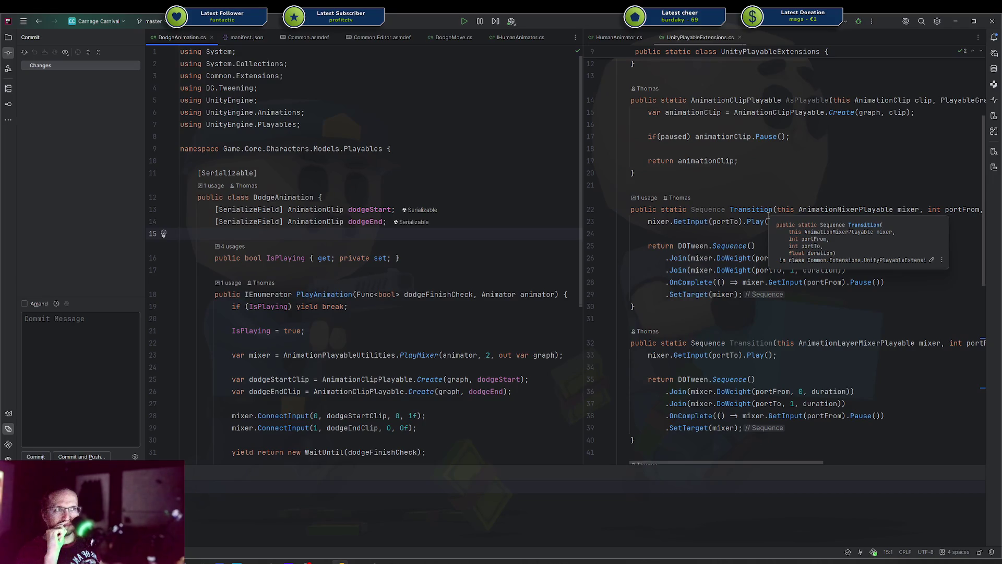
# Find the HumanAnimator class and follow its SetRunning usage into PlayerMoveController.cs
pyautogui.click(373, 136)
pyautogui.hotkey('ctrl', 'n')
pyautogui.write('HumanA')
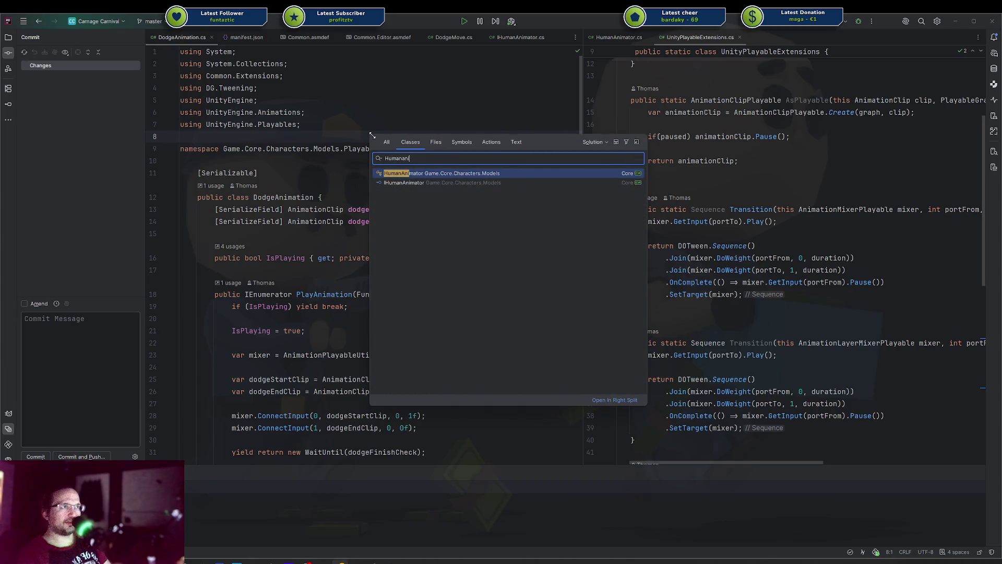
pyautogui.hotkey('shift', 'Return')
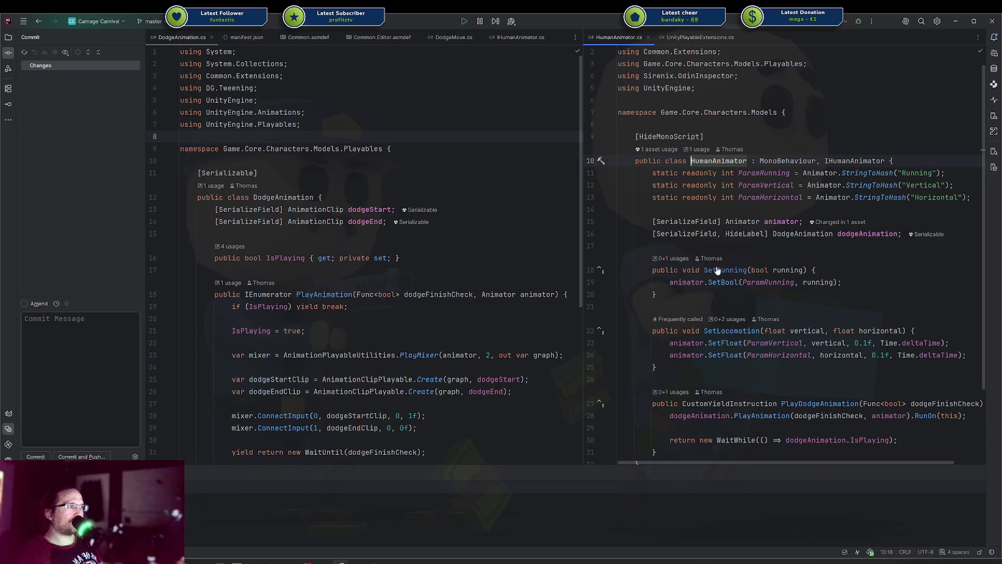
pyautogui.click(716, 270)
pyautogui.keyDown('ctrl'); pyautogui.click(729, 271); pyautogui.keyUp('ctrl')
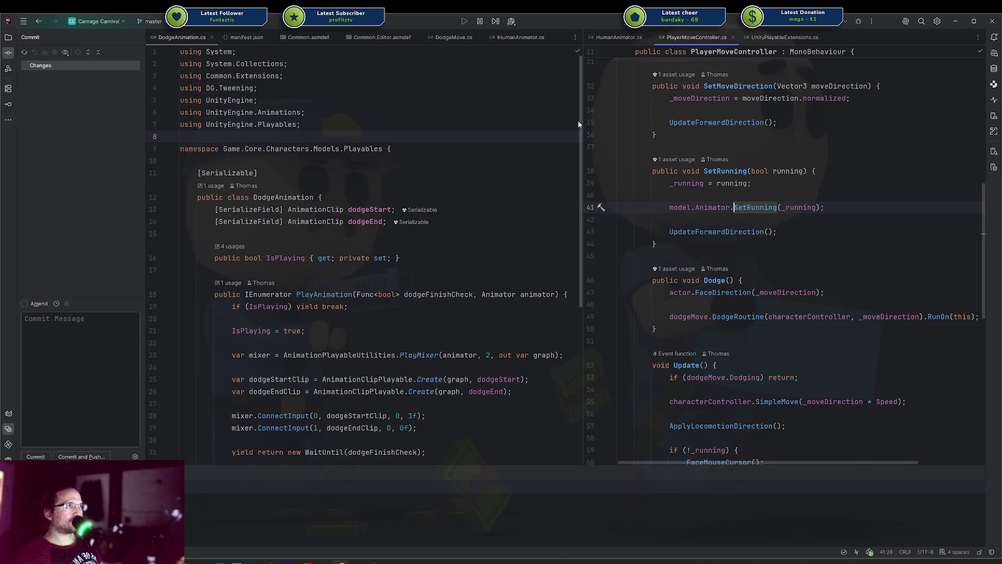
# Widen the PlayerMoveController pane and bring its SetRunning method on line 38 into view
pyautogui.moveTo(583, 118); pyautogui.dragTo(437, 119)
pyautogui.click(755, 195)
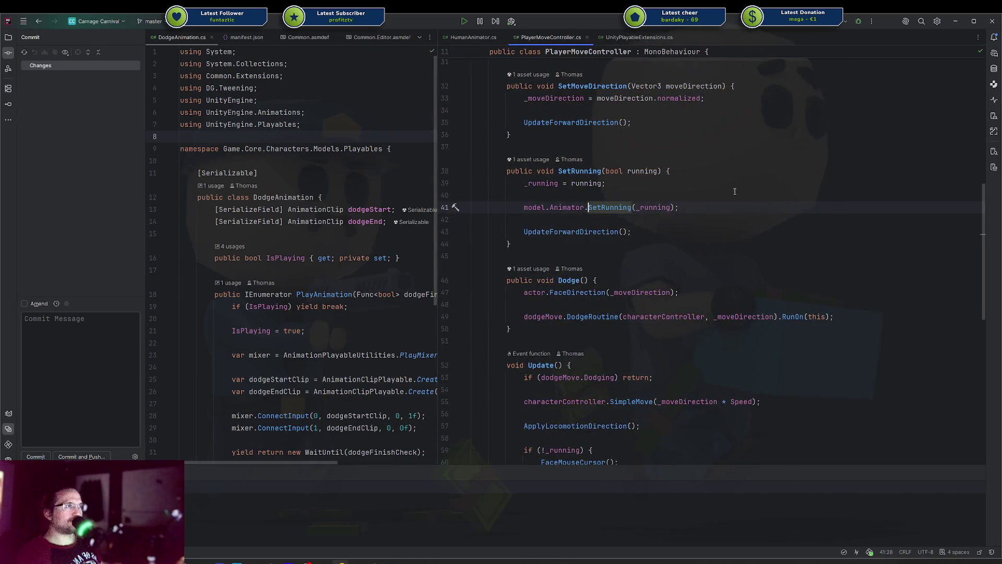
pyautogui.scroll(3, 677, 215)
pyautogui.doubleClick(601, 244)
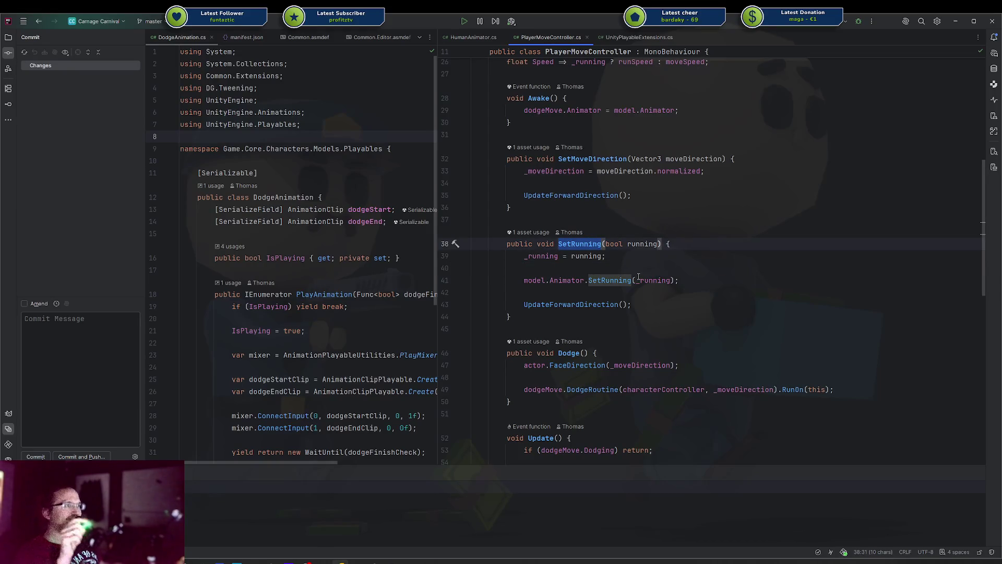
pyautogui.scroll(10, 615, 242)
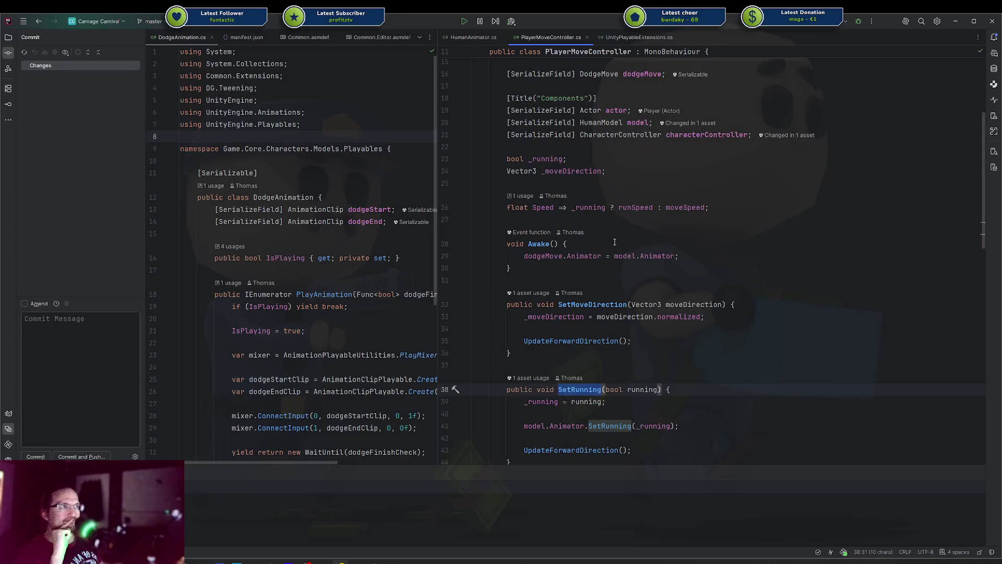
pyautogui.scroll(-6, 615, 242)
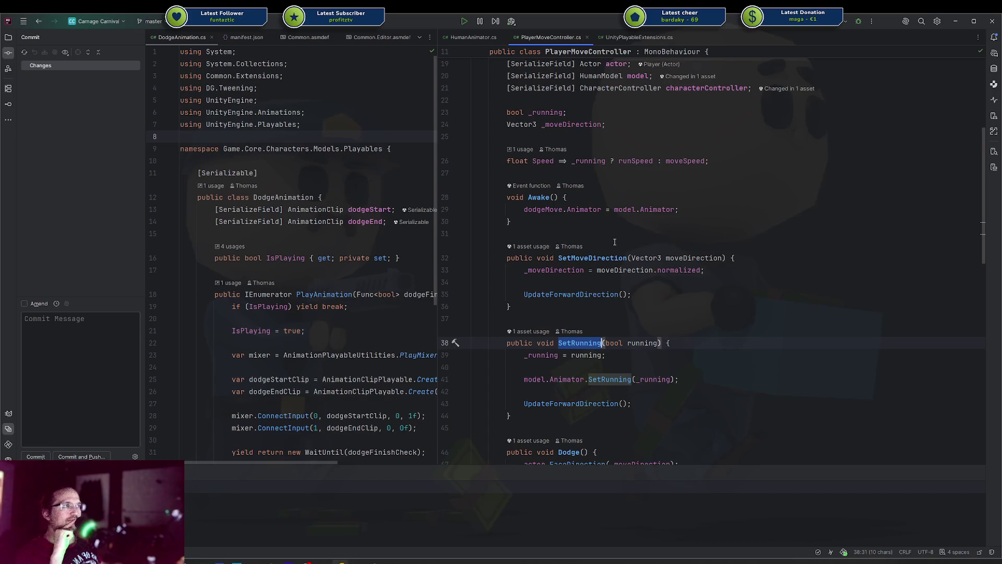
# Type the condition _moveDirection != Vector3.zero && into the SetRunning call's argument
pyautogui.click(637, 380)
pyautogui.write('_')
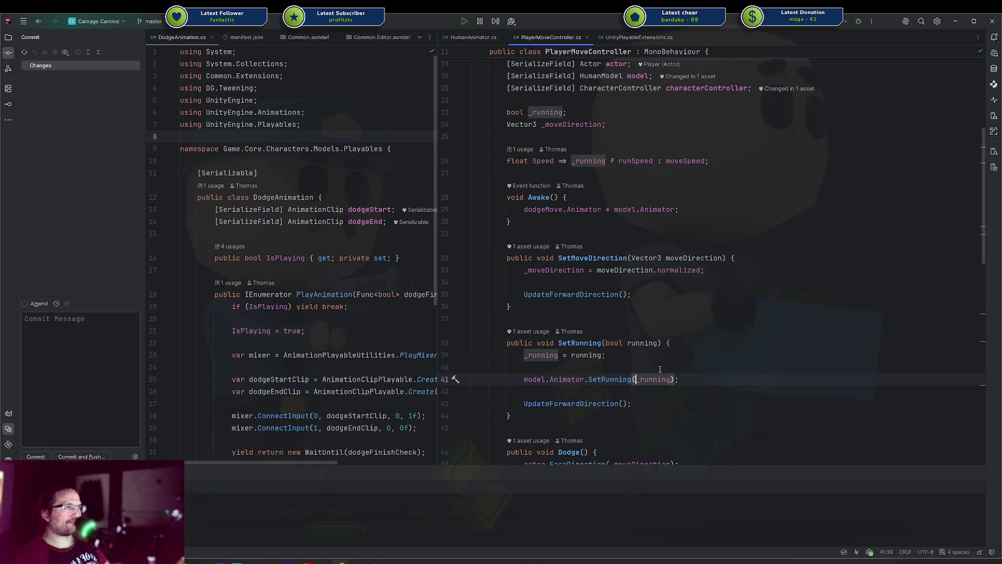
pyautogui.write('_moveDirection != Ve')
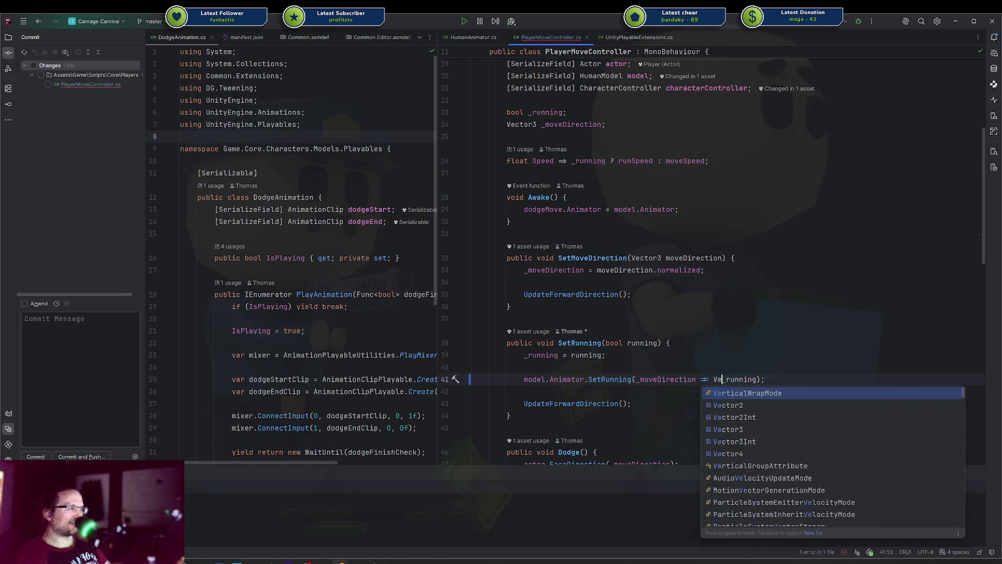
pyautogui.press('Down')
pyautogui.press('Down')
pyautogui.press('Down')
pyautogui.press('Return')
pyautogui.write('.zero &&')
# Move the condition after _running so it reads _running && _moveDirection != Vector3.zero, then open Vector3's definition
pyautogui.press('Left')
pyautogui.press('Left')
pyautogui.press('Left')
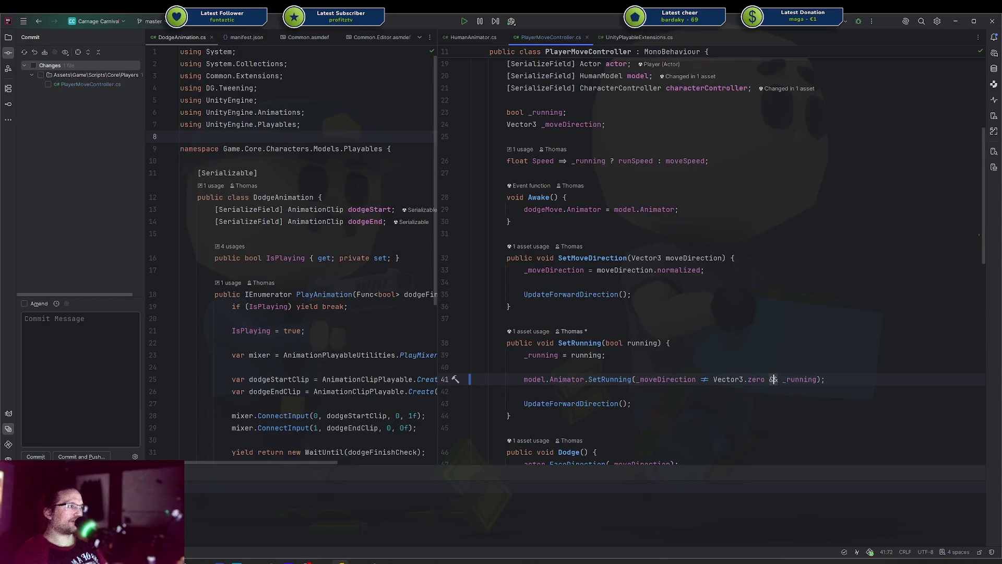
pyautogui.hotkey('ctrl', 'w')
pyautogui.hotkey('ctrl', 'w')
pyautogui.hotkey('ctrl', 'w')
pyautogui.hotkey('ctrl', 'x')
pyautogui.press('Delete')
pyautogui.press('Delete')
pyautogui.press('Delete')
pyautogui.hotkey('ctrl', 'Right')
pyautogui.write('&&')
pyautogui.hotkey('ctrl', 'v')
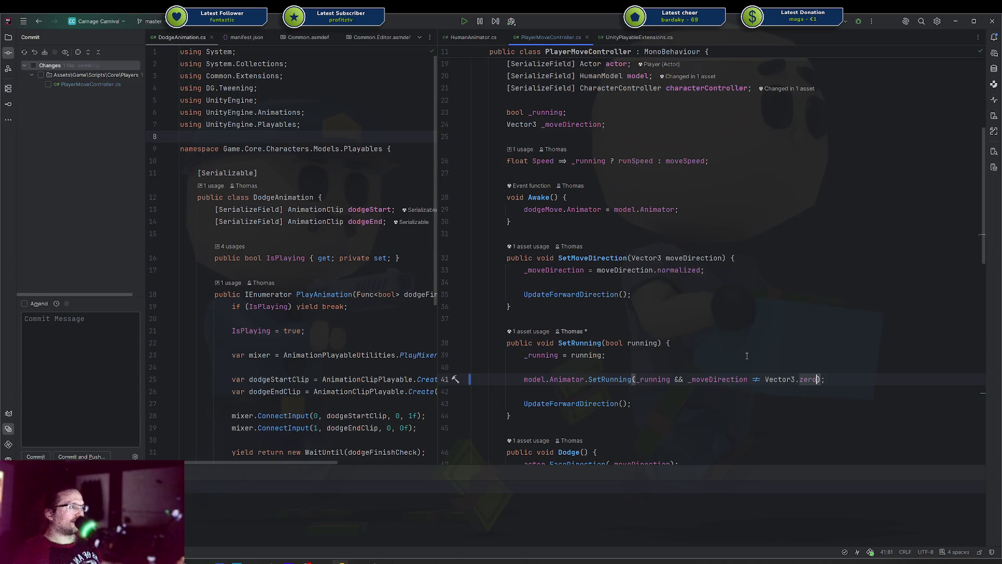
pyautogui.press('Up')
pyautogui.press('Up')
pyautogui.keyDown('ctrl'); pyautogui.click(762, 379); pyautogui.keyUp('ctrl')
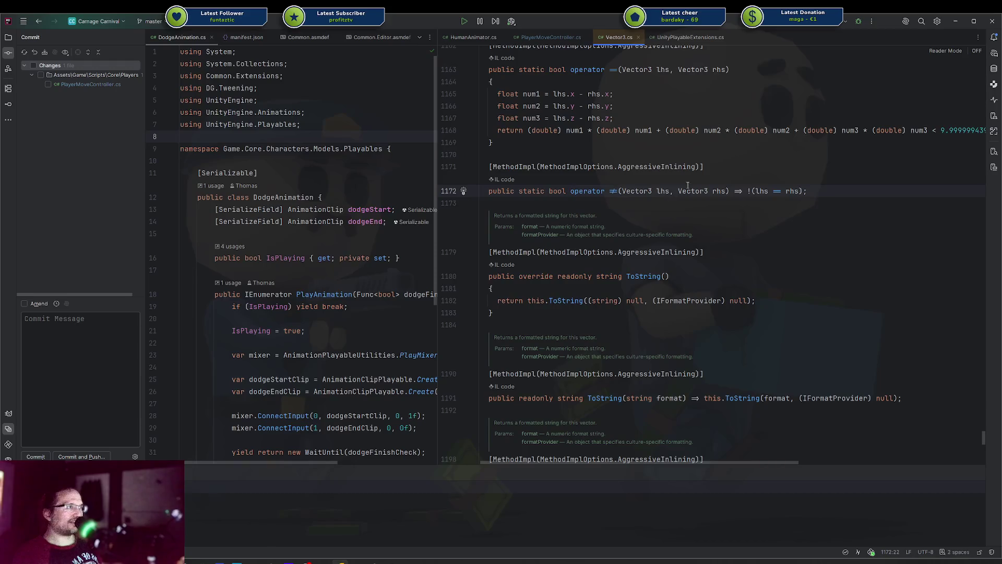
# Inspect Vector3's != operator and follow it to the == equality check
pyautogui.click(701, 188)
pyautogui.click(749, 191)
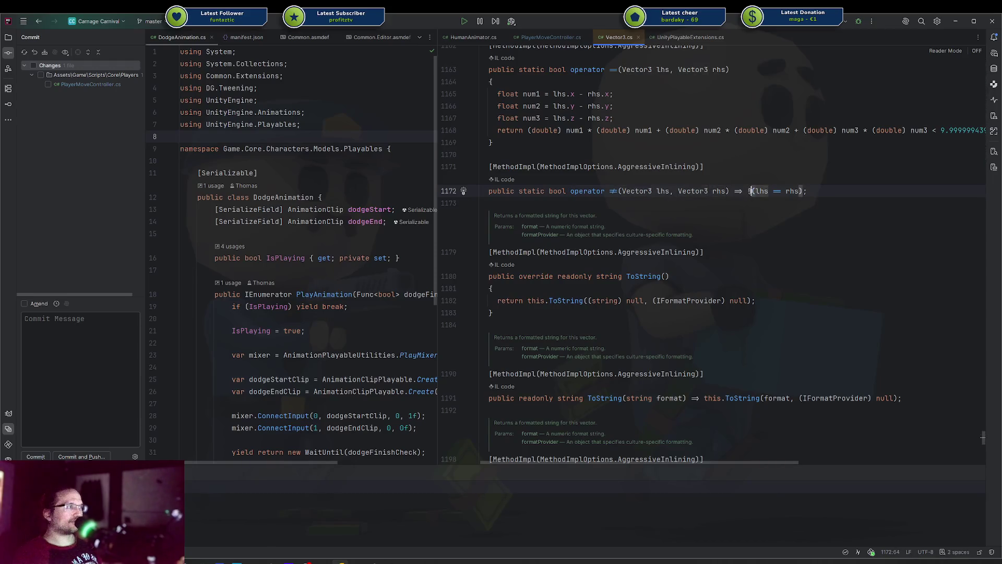
pyautogui.press('Down')
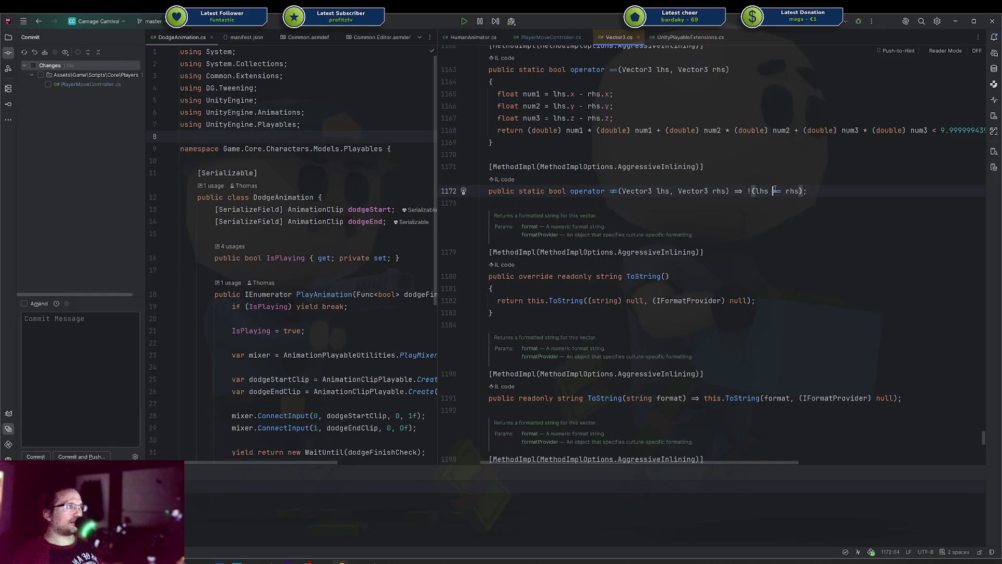
pyautogui.keyDown('ctrl'); pyautogui.click(777, 191); pyautogui.keyUp('ctrl')
pyautogui.click(575, 253)
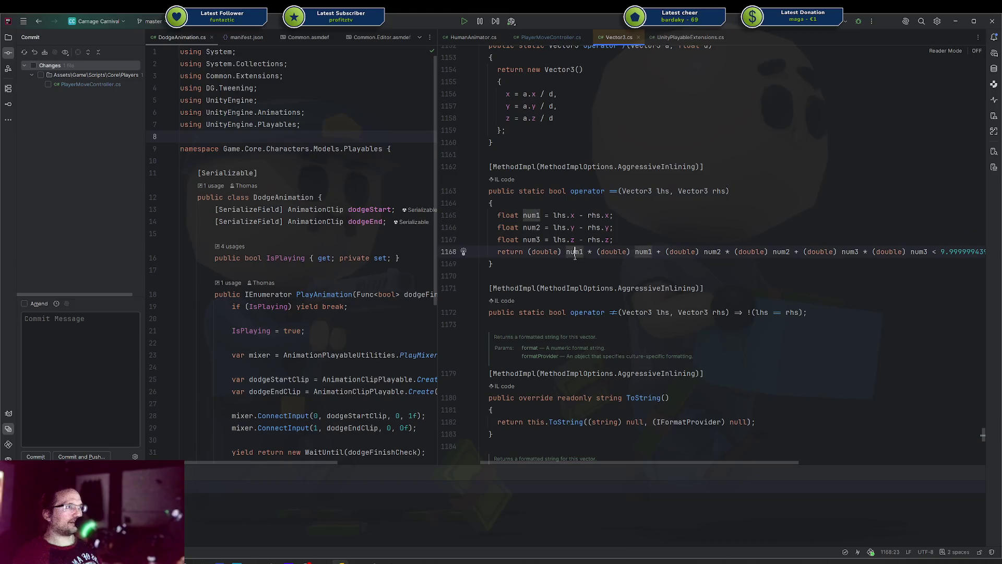
# Select and examine the 9.999999439624929E-11 tolerance value in the equality check
pyautogui.moveTo(941, 252); pyautogui.dragTo(946, 251)
pyautogui.moveTo(728, 462); pyautogui.dragTo(807, 461)
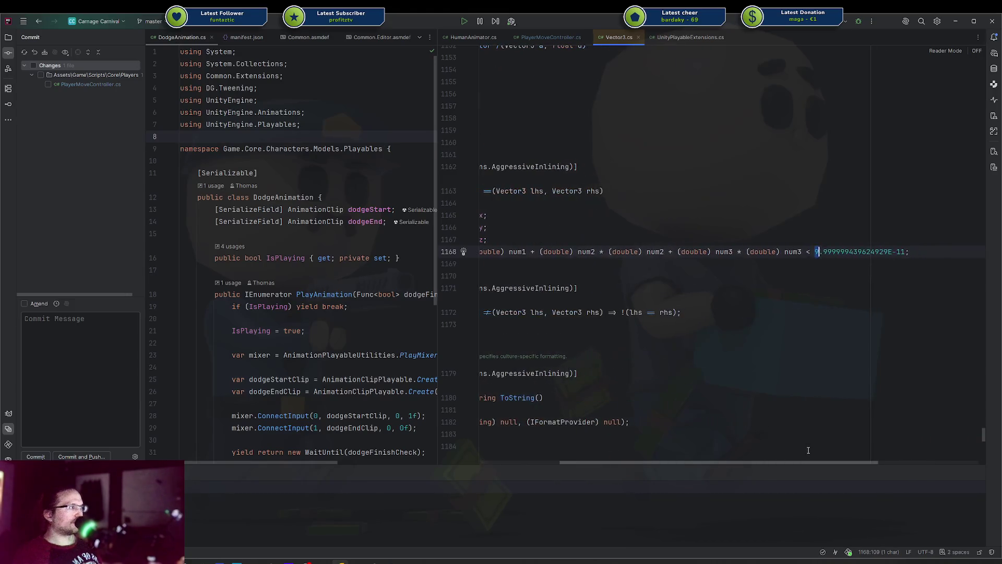
pyautogui.hotkey('shift', 'Home')
pyautogui.press('Down')
pyautogui.click(816, 252)
pyautogui.hotkey('shift', 'Home')
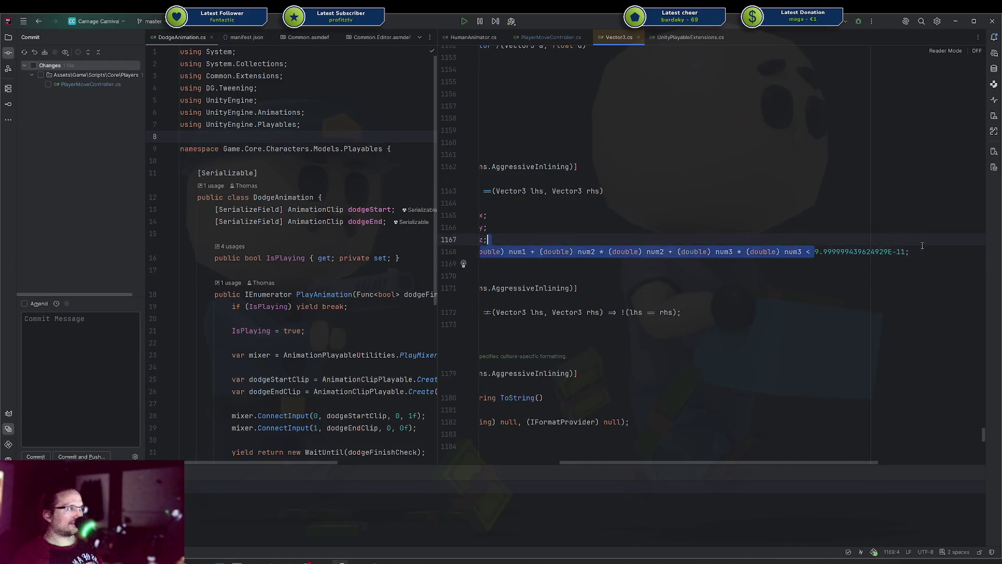
pyautogui.hotkey('shift', 'End')
pyautogui.click(879, 252)
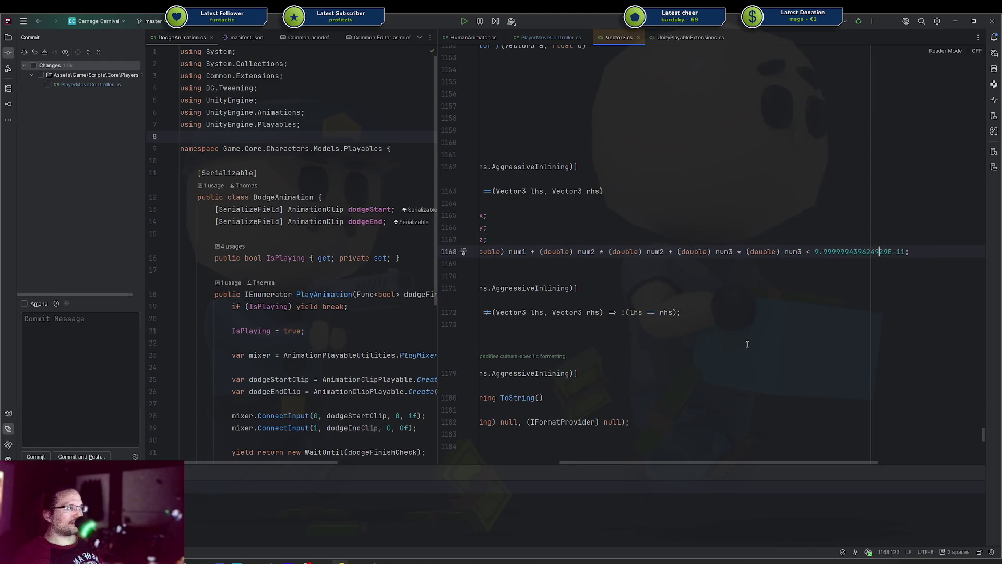
pyautogui.moveTo(709, 462); pyautogui.dragTo(629, 462)
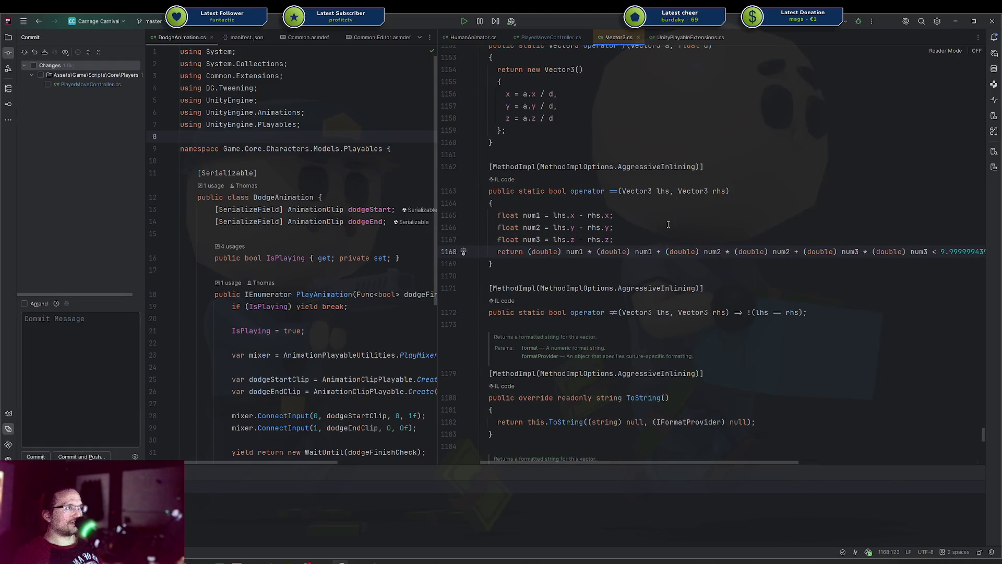
# Close Vector3.cs, return to PlayerMoveController, and switch over to the Unity editor
pyautogui.middleClick(610, 38)
pyautogui.click(752, 379)
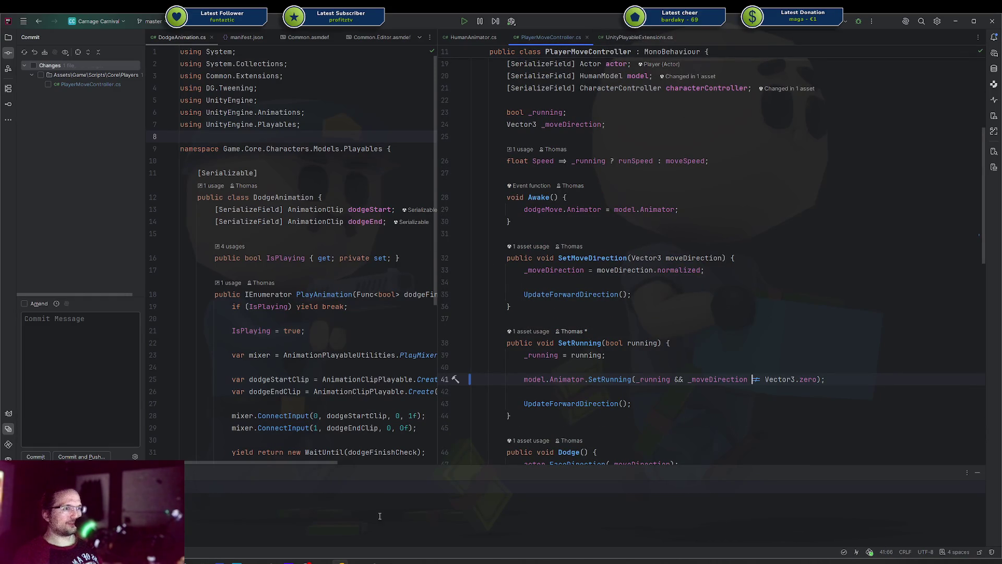
pyautogui.hotkey('alt', 'Tab')
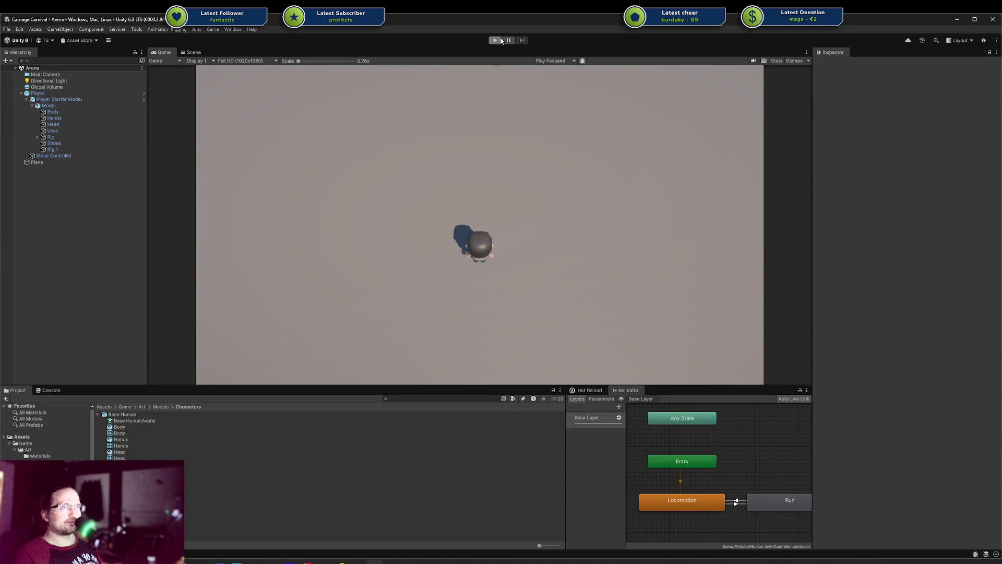
# Play the scene, run the character right and left with D and A, then return to SetMoveDirection in Rider
pyautogui.click(496, 41)
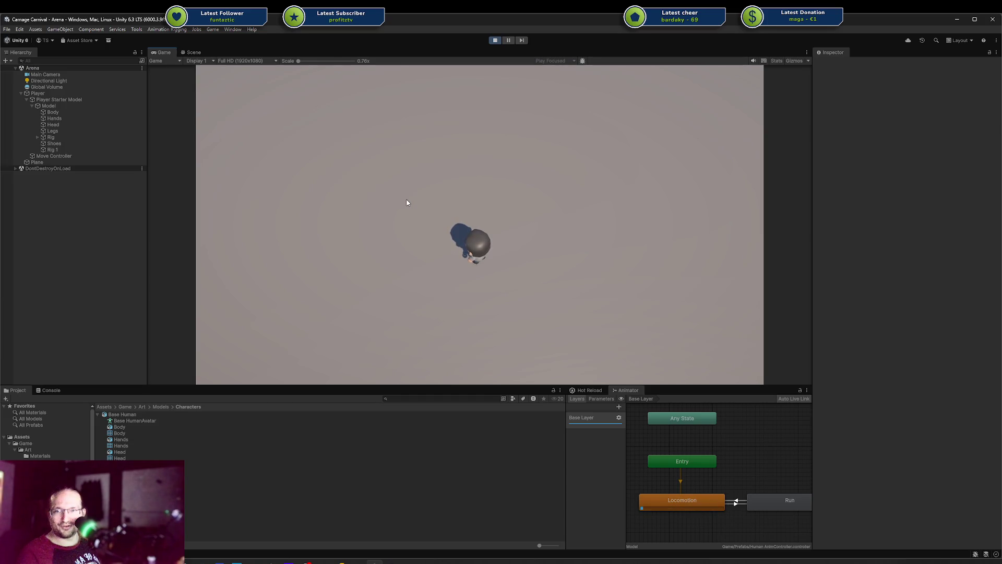
pyautogui.click(408, 202)
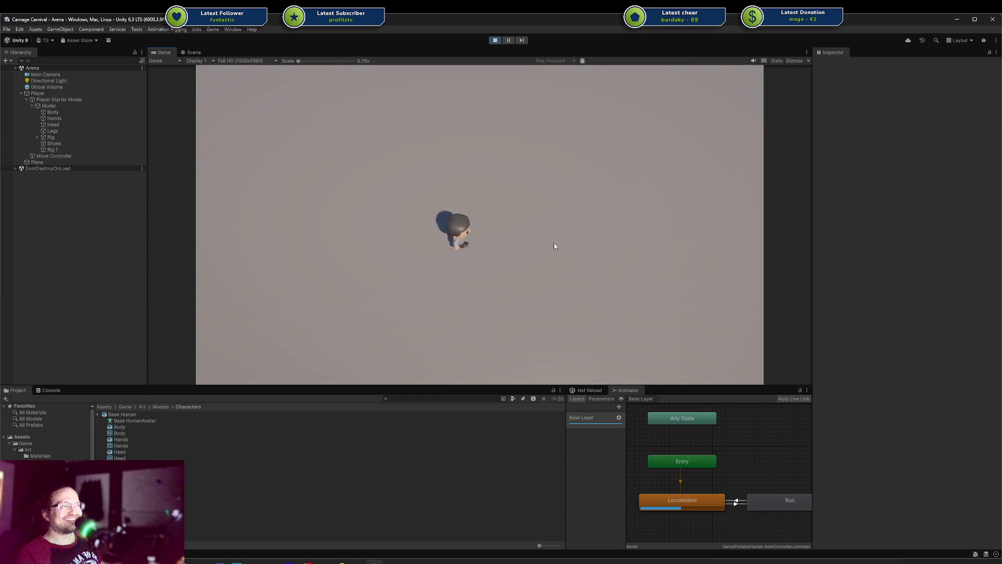
pyautogui.press('d')
pyautogui.press('a')
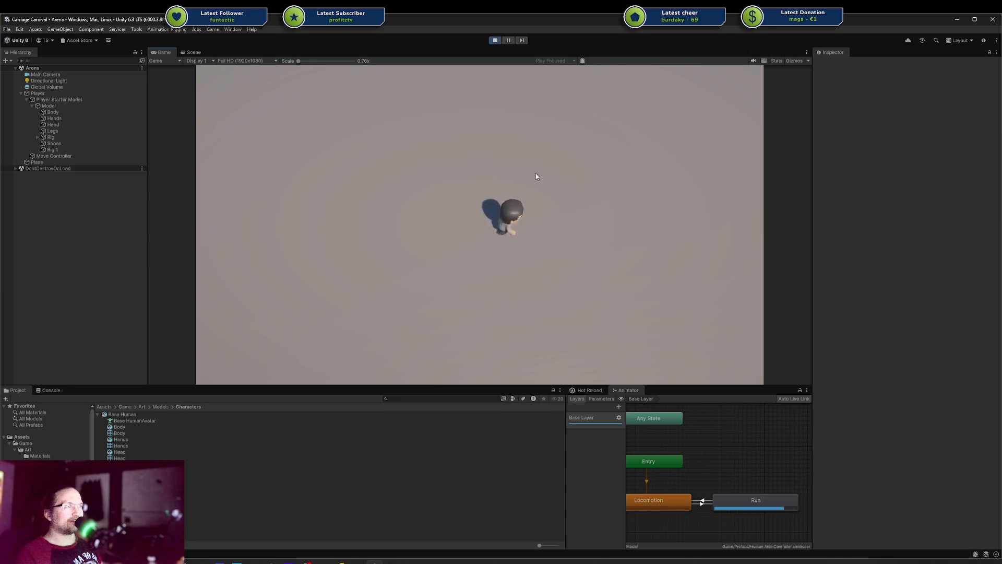
pyautogui.press('d')
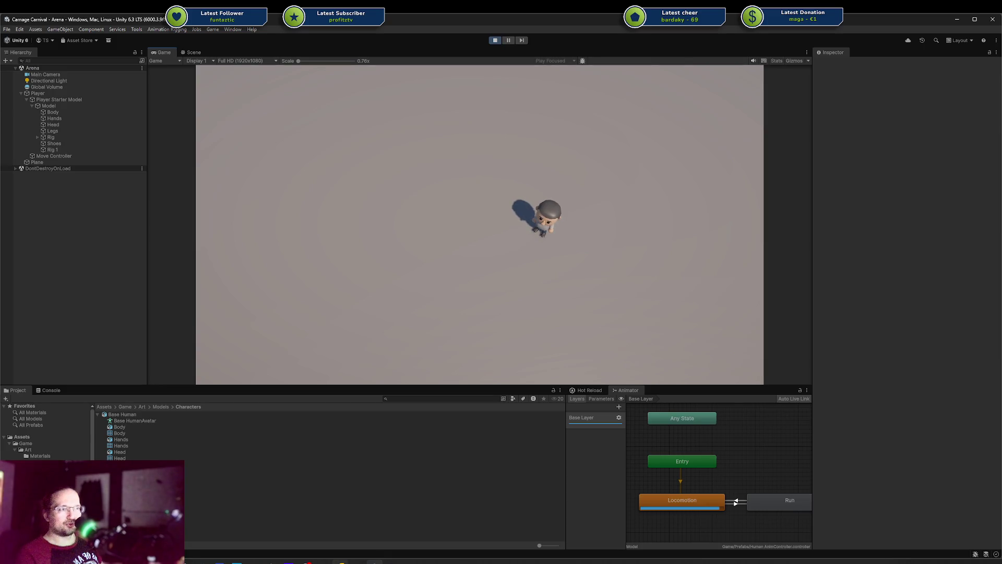
pyautogui.click(342, 561)
pyautogui.click(659, 285)
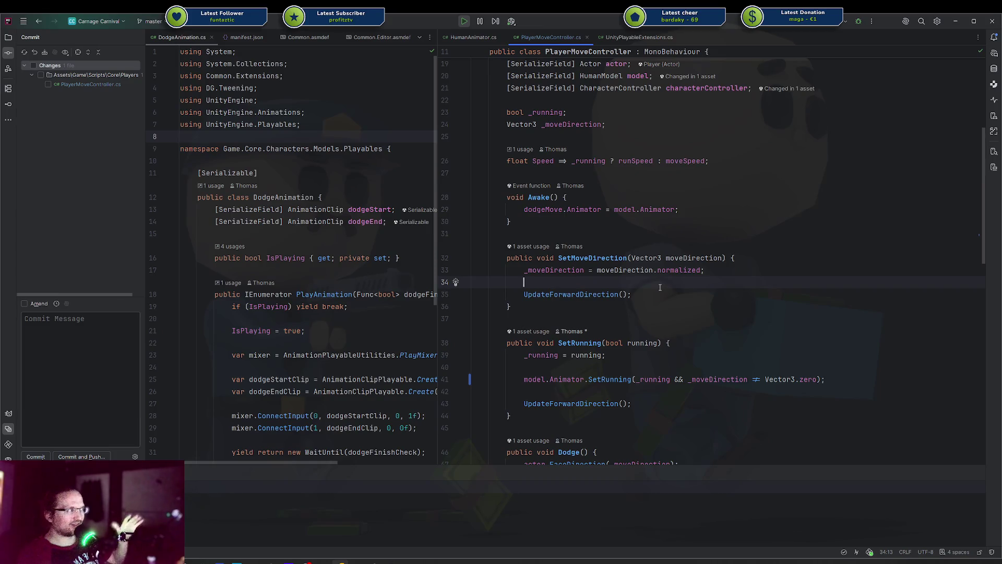
pyautogui.scroll(-1, 670, 311)
pyautogui.scroll(-1, 670, 311)
pyautogui.hotkey('alt', 'Tab')
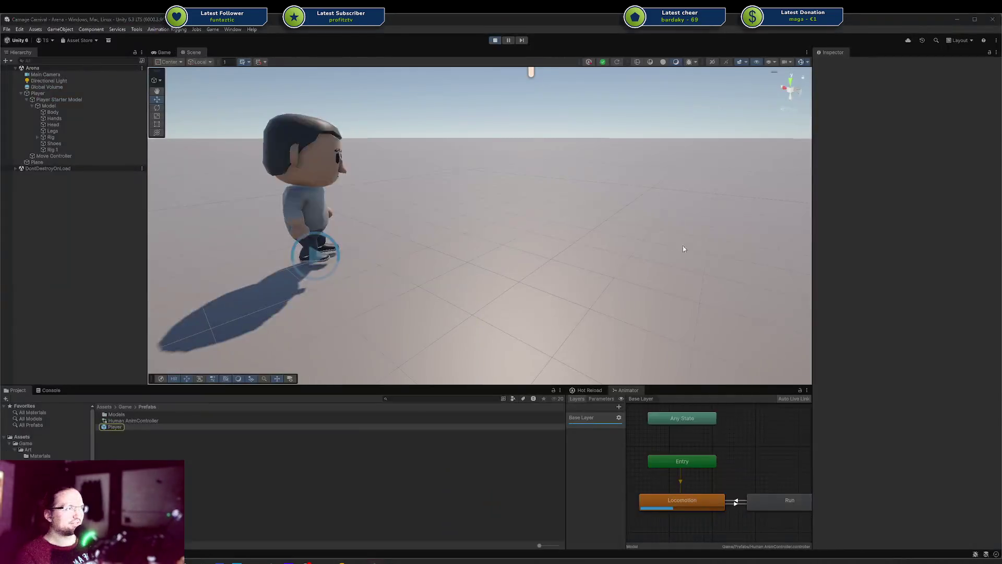
pyautogui.hotkey('alt', 'Tab')
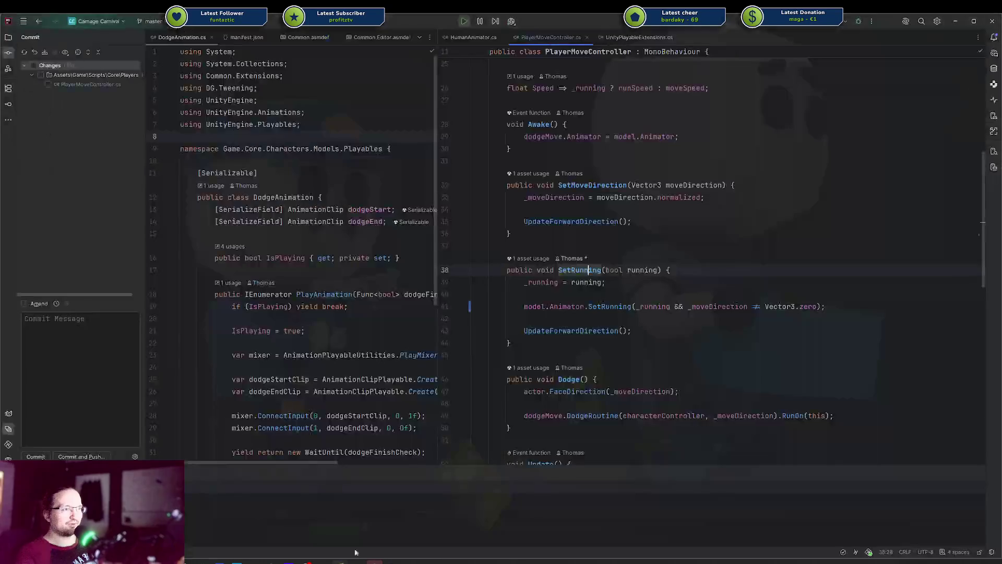
pyautogui.scroll(-4, 597, 283)
pyautogui.click(597, 282)
pyautogui.scroll(-1, 597, 282)
pyautogui.scroll(-2, 597, 282)
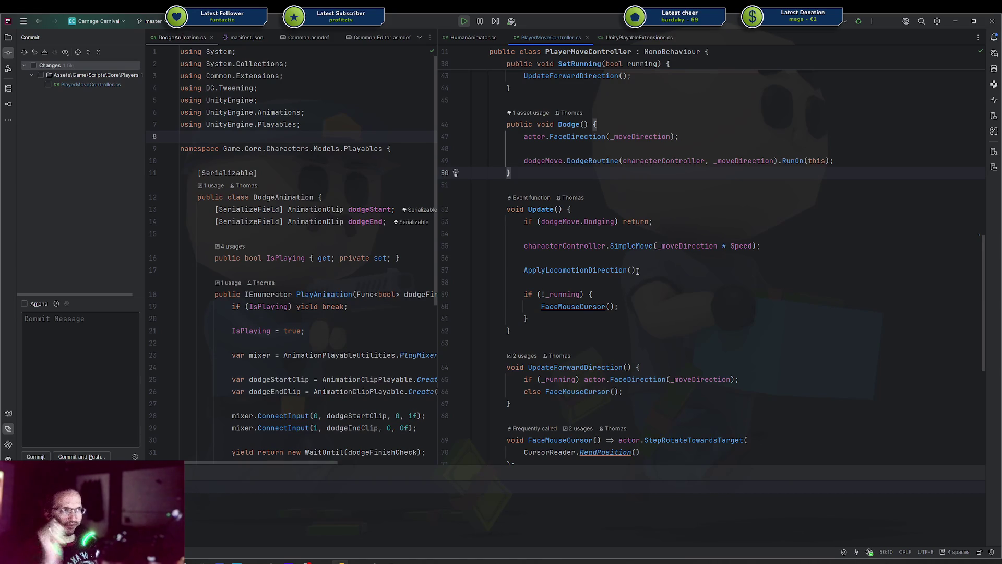
pyautogui.scroll(6, 633, 261)
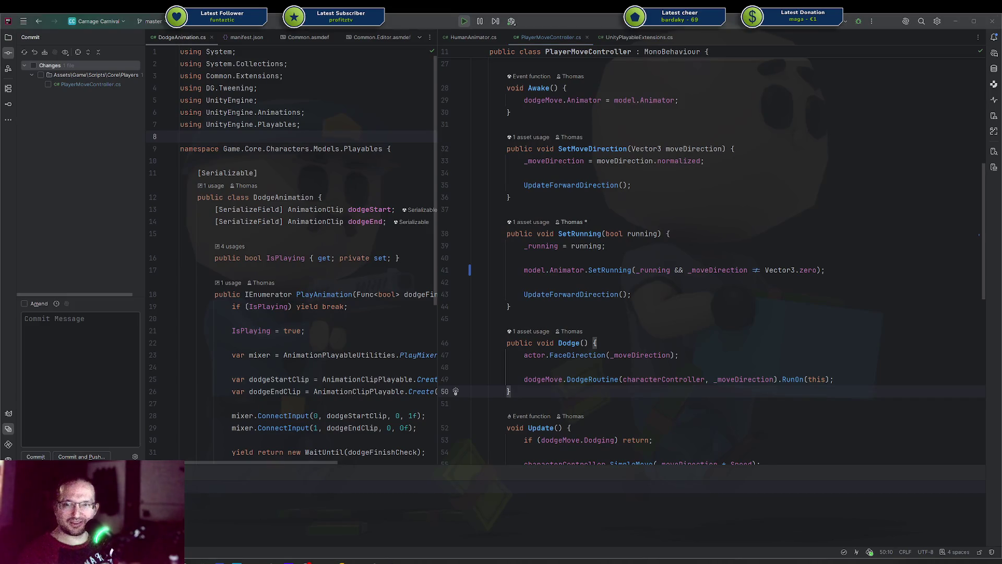
pyautogui.click(614, 271)
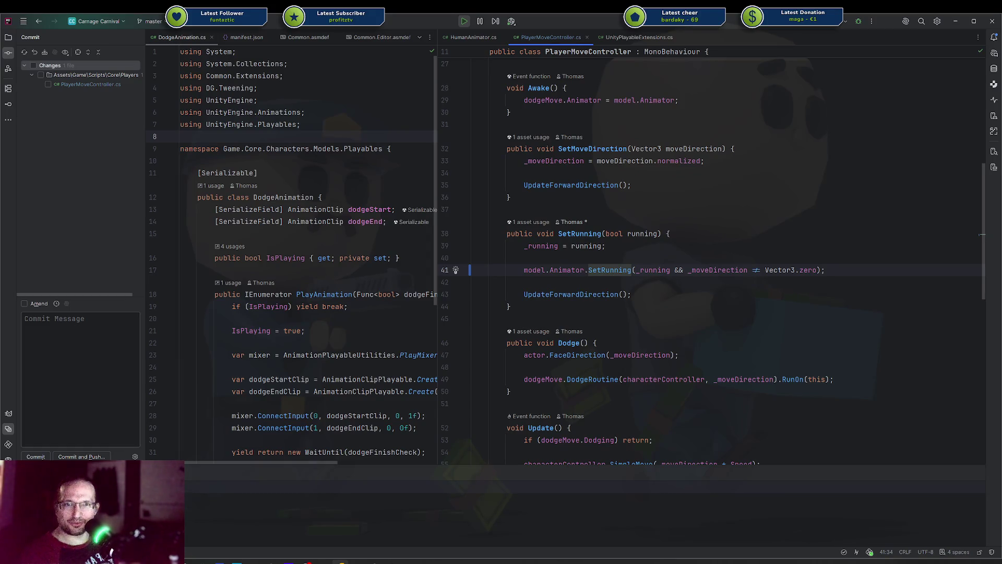
pyautogui.click(720, 296)
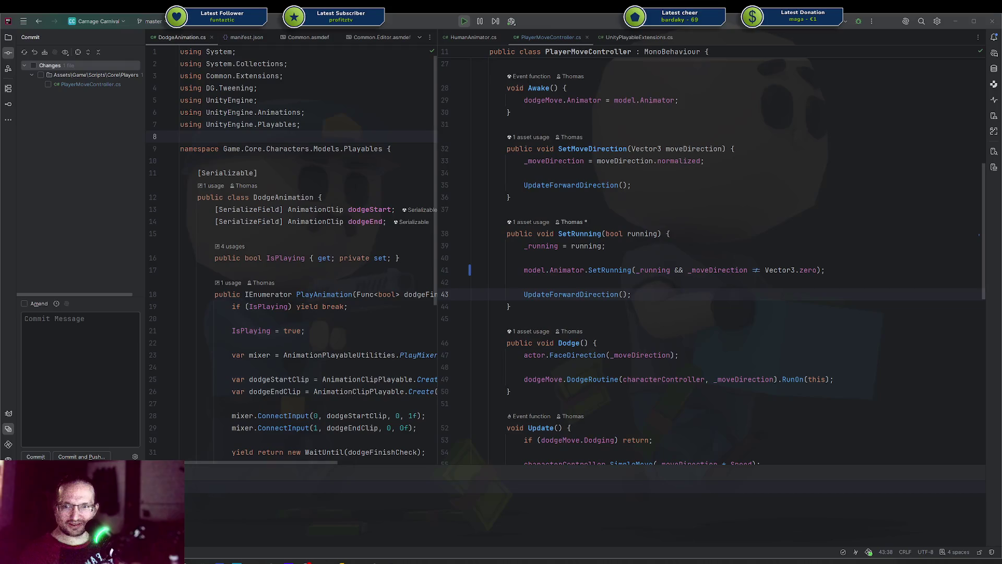
pyautogui.click(721, 281)
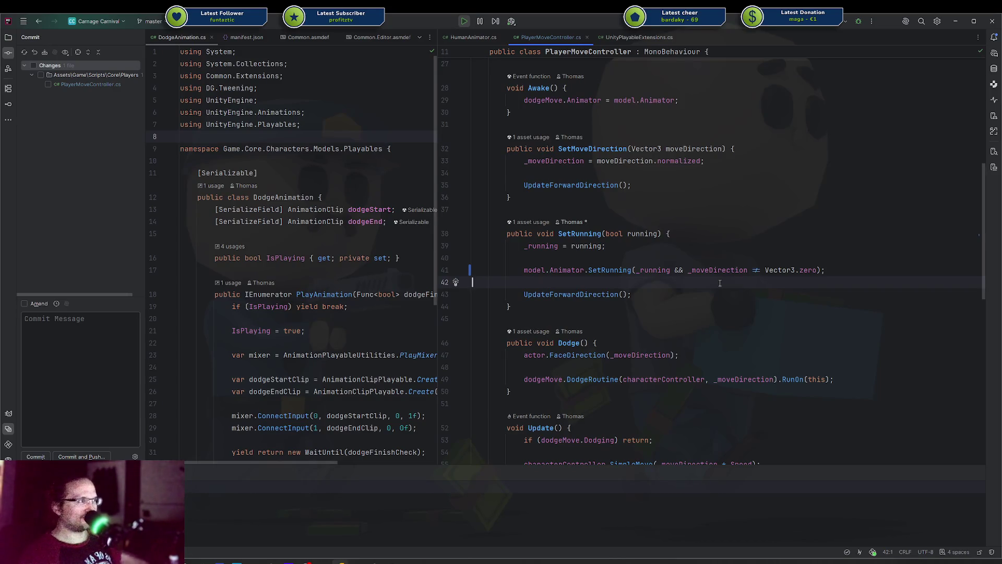
pyautogui.moveTo(696, 270); pyautogui.dragTo(817, 270)
pyautogui.click(813, 280)
pyautogui.scroll(-1, 813, 279)
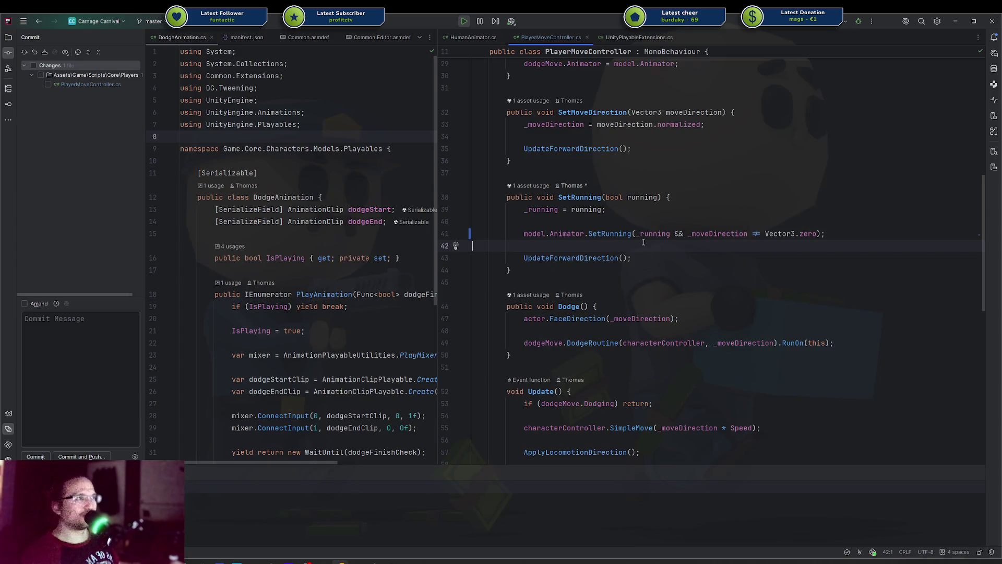
pyautogui.scroll(1, 622, 238)
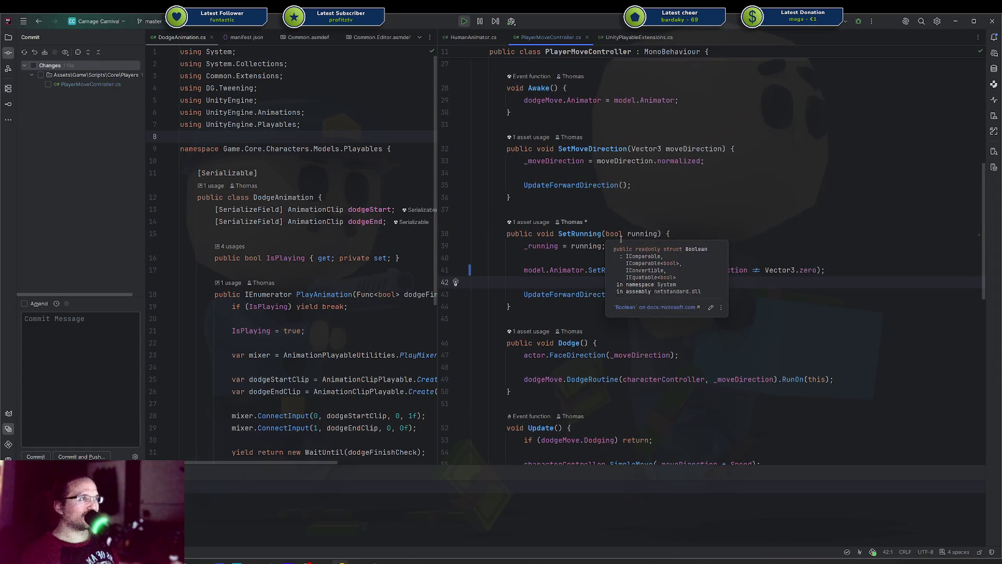
pyautogui.click(622, 266)
pyautogui.scroll(-3, 621, 265)
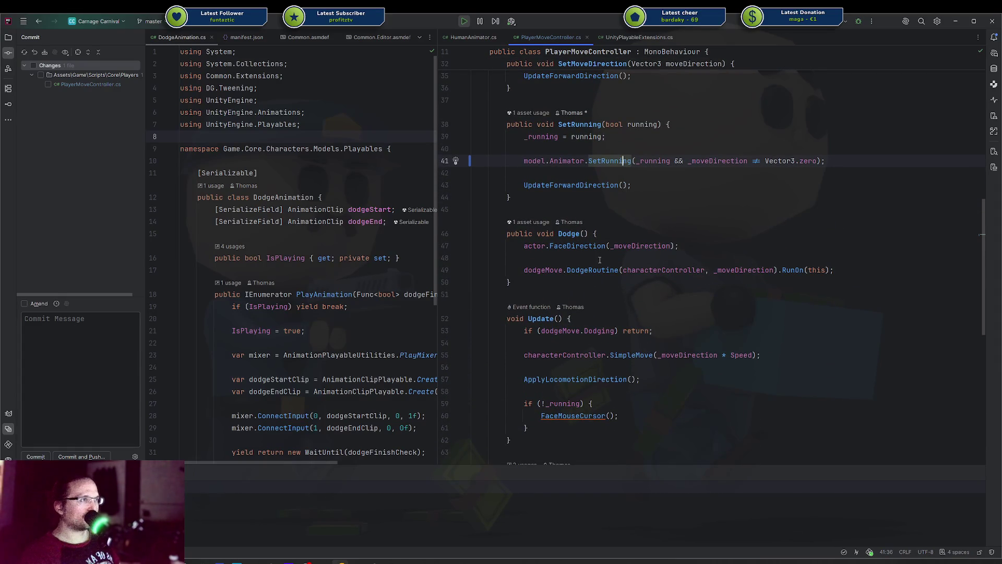
pyautogui.scroll(-2, 588, 256)
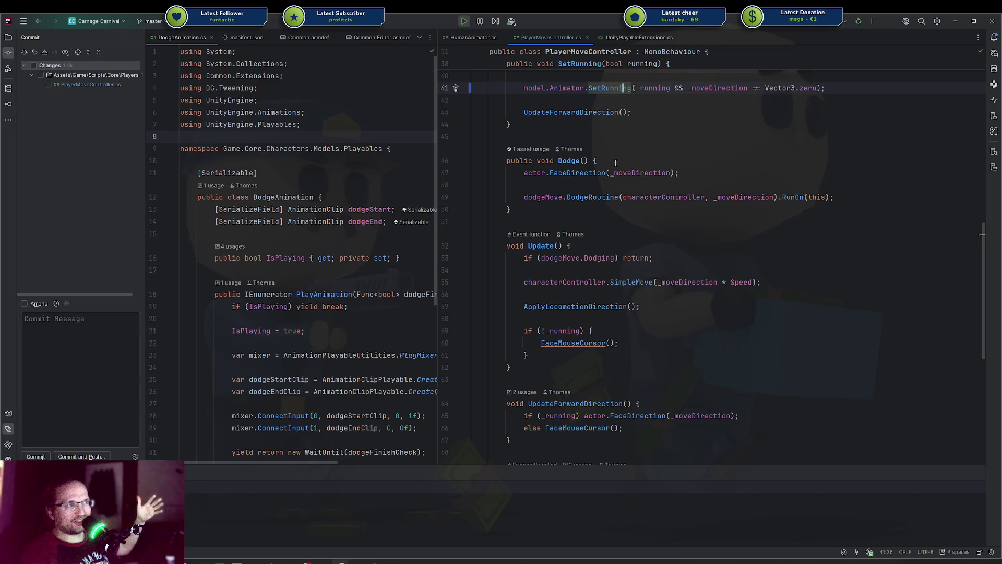
pyautogui.press('Down')
pyautogui.press('Down')
pyautogui.press('Down')
pyautogui.scroll(2, 667, 127)
pyautogui.scroll(1, 667, 128)
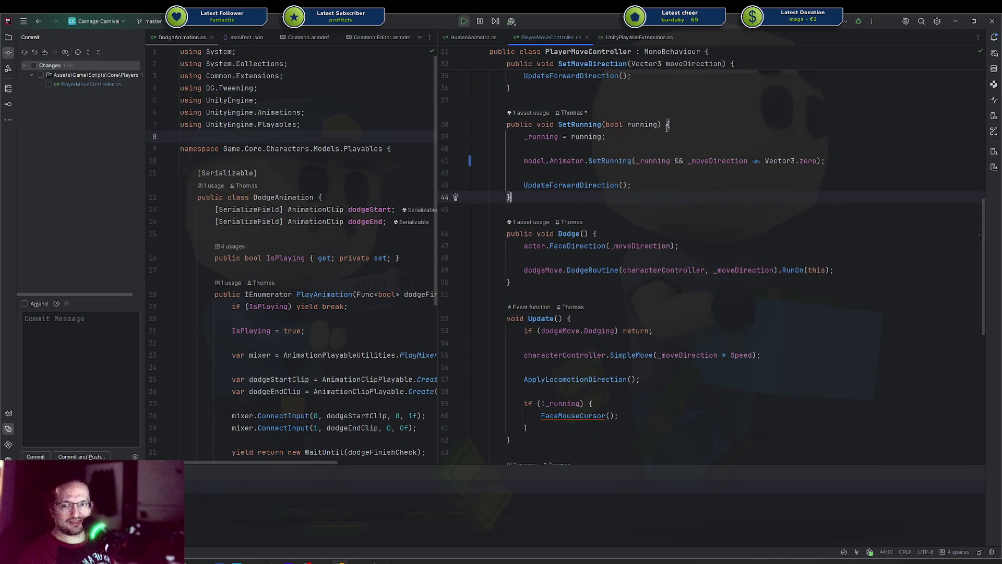
pyautogui.click(667, 126)
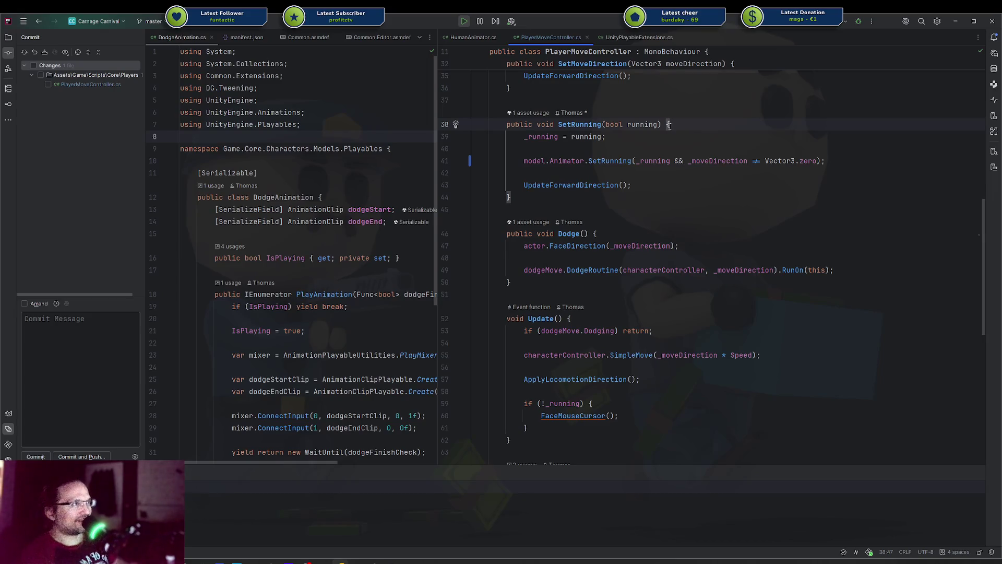
pyautogui.press('Down')
pyautogui.press('Down')
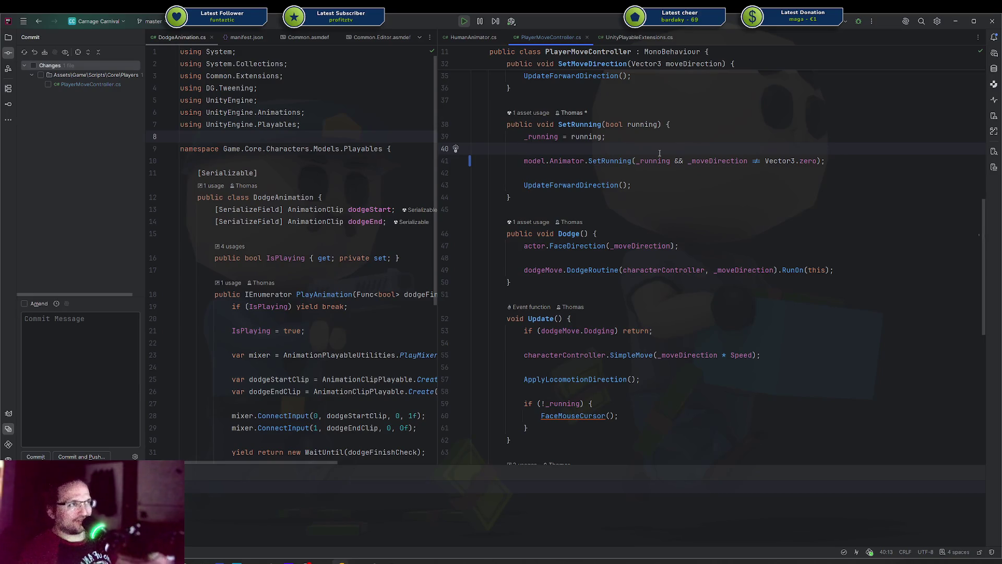
pyautogui.moveTo(522, 164)
pyautogui.mouseDown()
pyautogui.moveTo(543, 163)
pyautogui.moveTo(540, 171)
pyautogui.mouseUp()
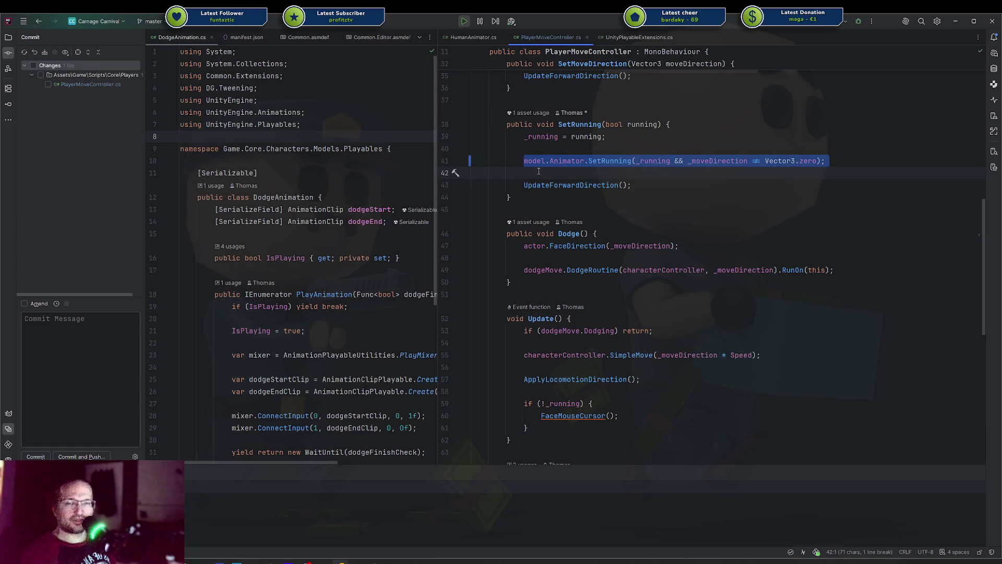
pyautogui.click(538, 148)
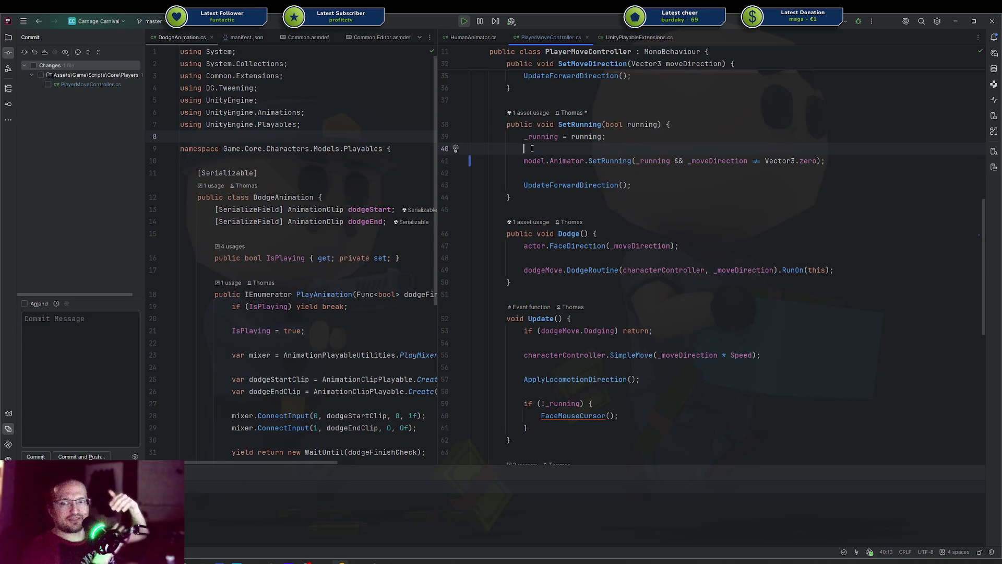
pyautogui.press('Down')
pyautogui.click(528, 169)
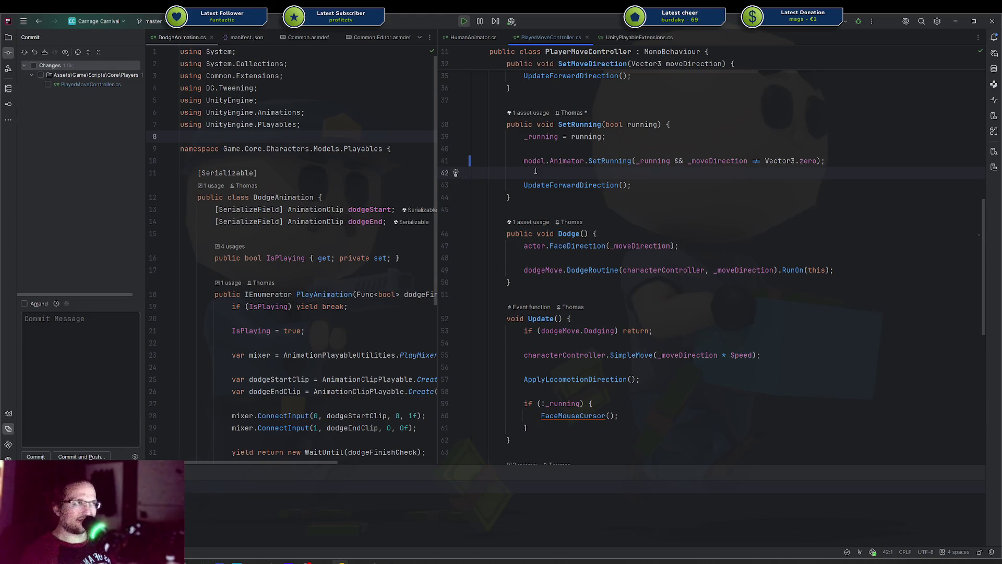
pyautogui.click(526, 146)
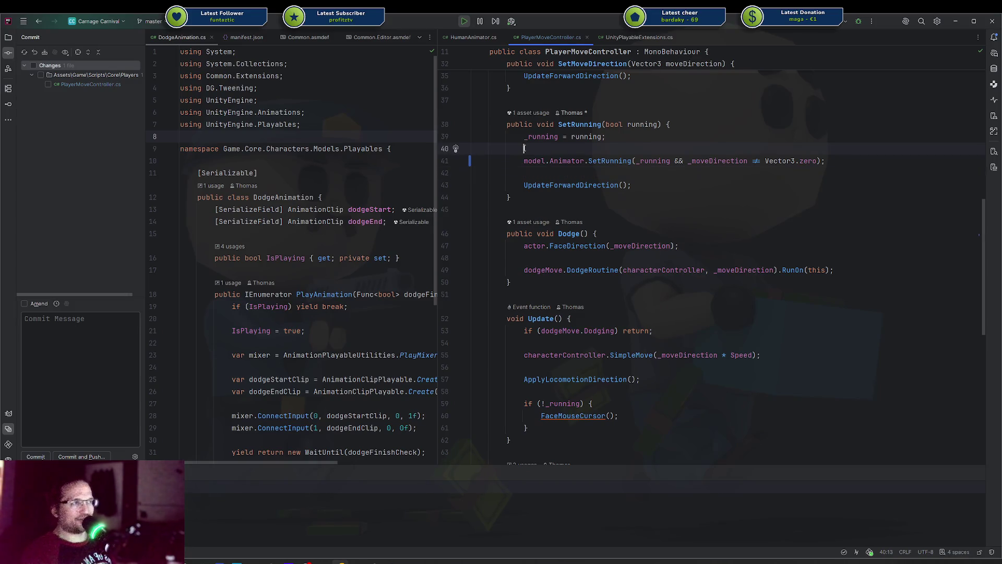
pyautogui.moveTo(527, 149); pyautogui.dragTo(529, 161)
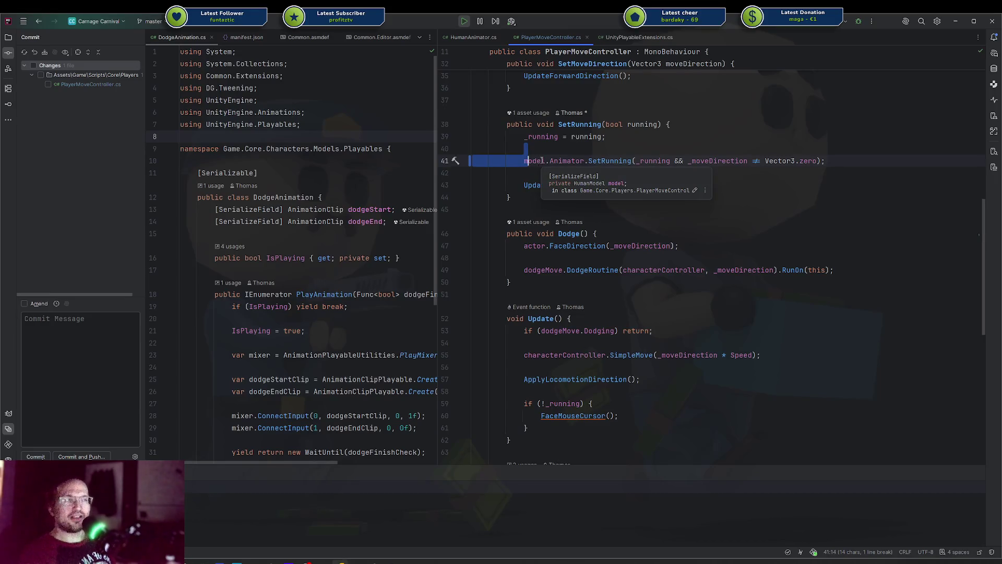
pyautogui.click(532, 149)
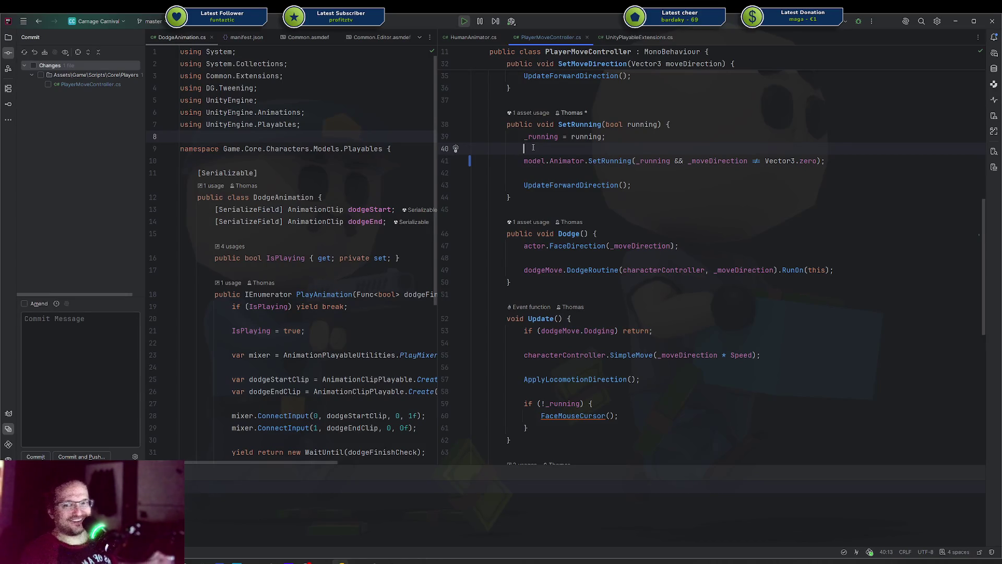
pyautogui.moveTo(532, 152); pyautogui.dragTo(528, 161)
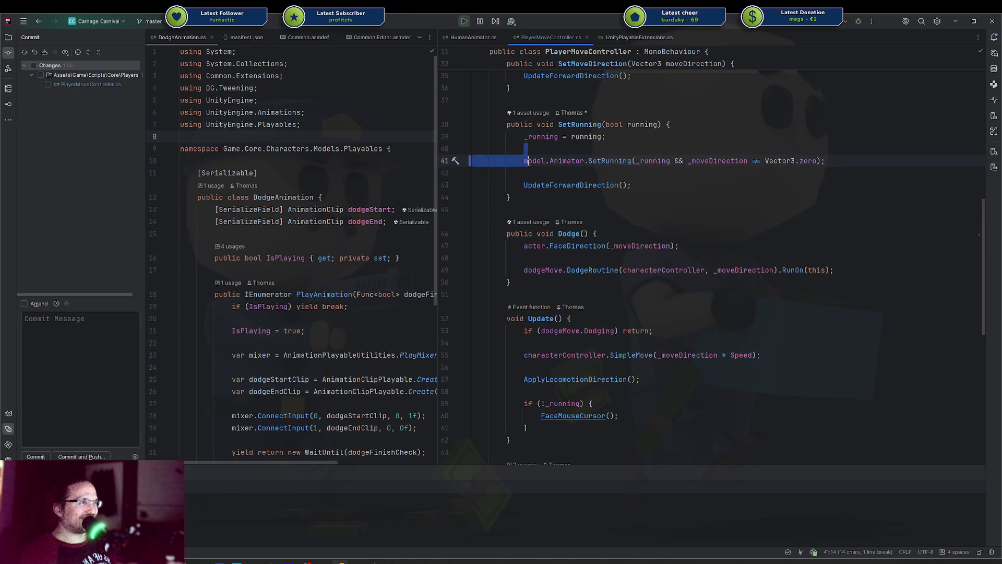
pyautogui.click(528, 162)
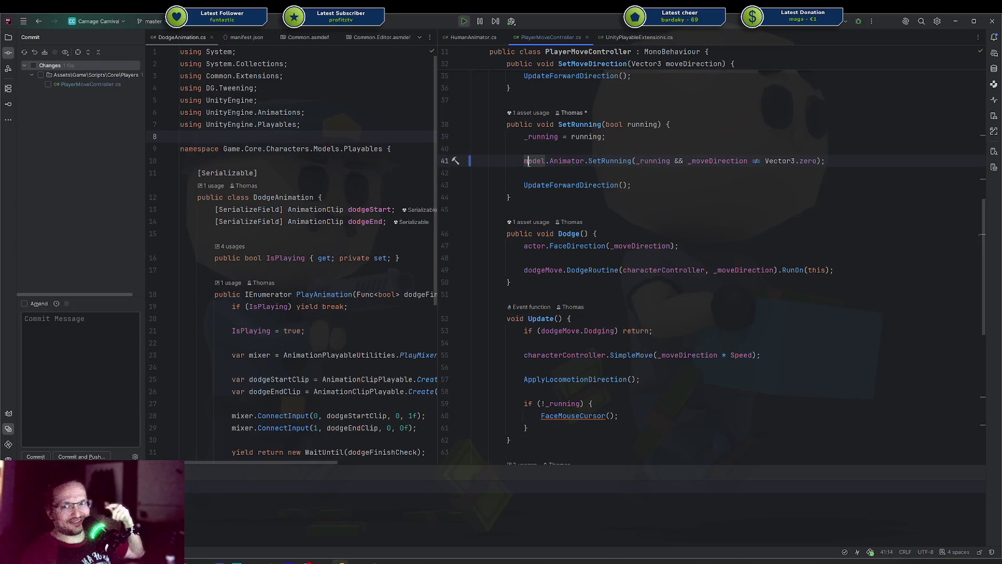
pyautogui.click(543, 153)
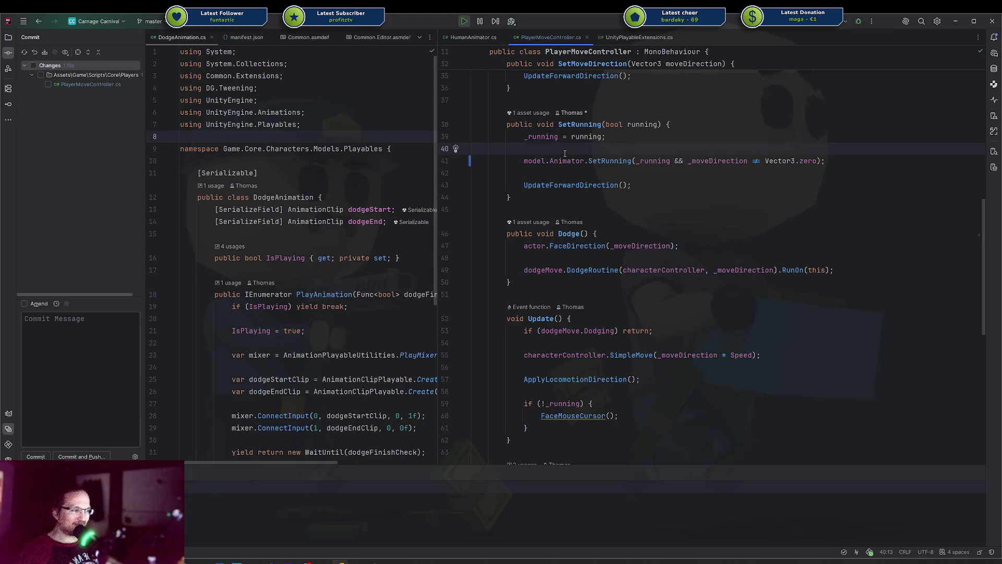
pyautogui.click(554, 160)
pyautogui.click(541, 161)
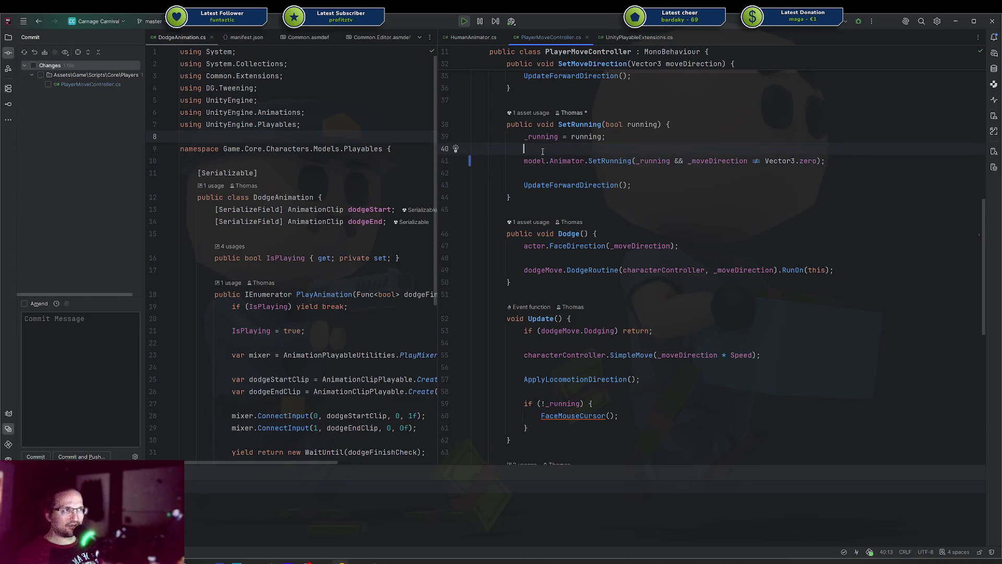
pyautogui.hotkey('ctrl', 'w')
pyautogui.hotkey('ctrl', 'w')
pyautogui.hotkey('ctrl', 'w')
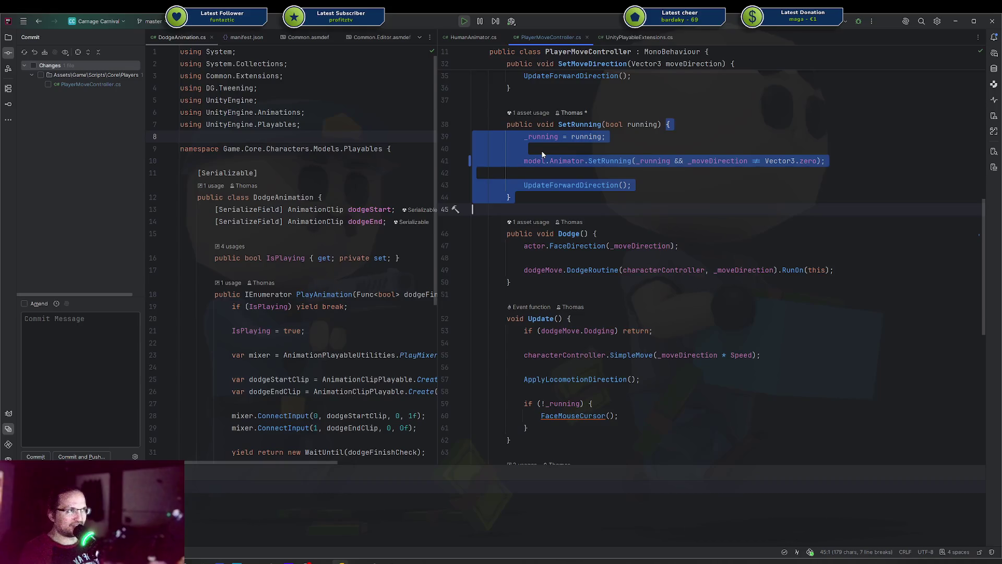
pyautogui.click(542, 153)
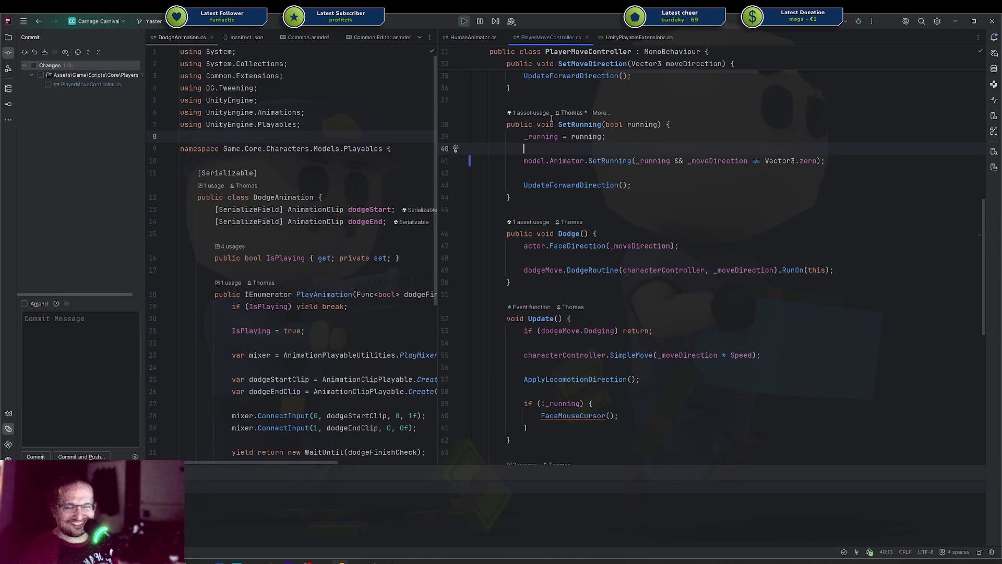
pyautogui.click(634, 174)
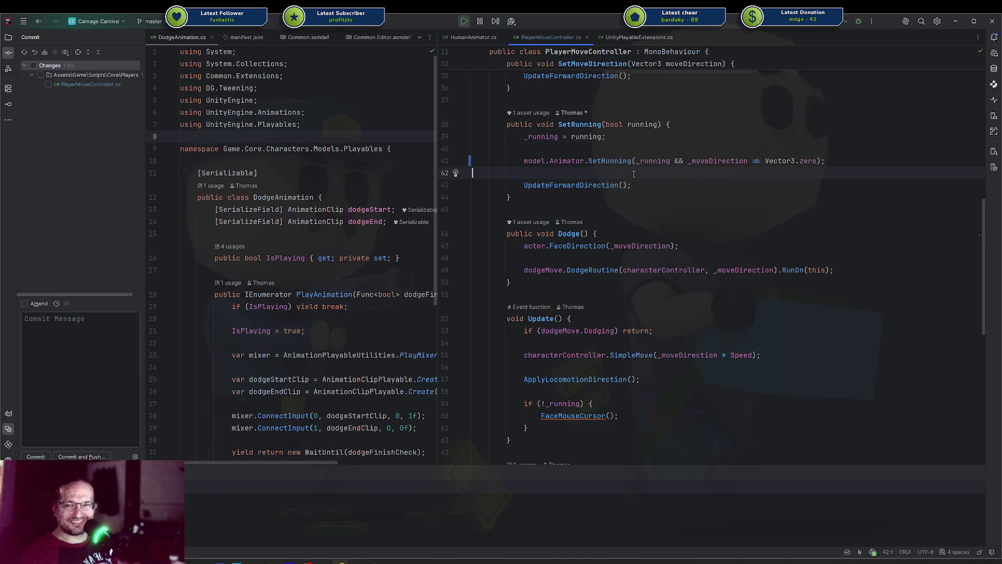
pyautogui.click(645, 162)
pyautogui.click(649, 149)
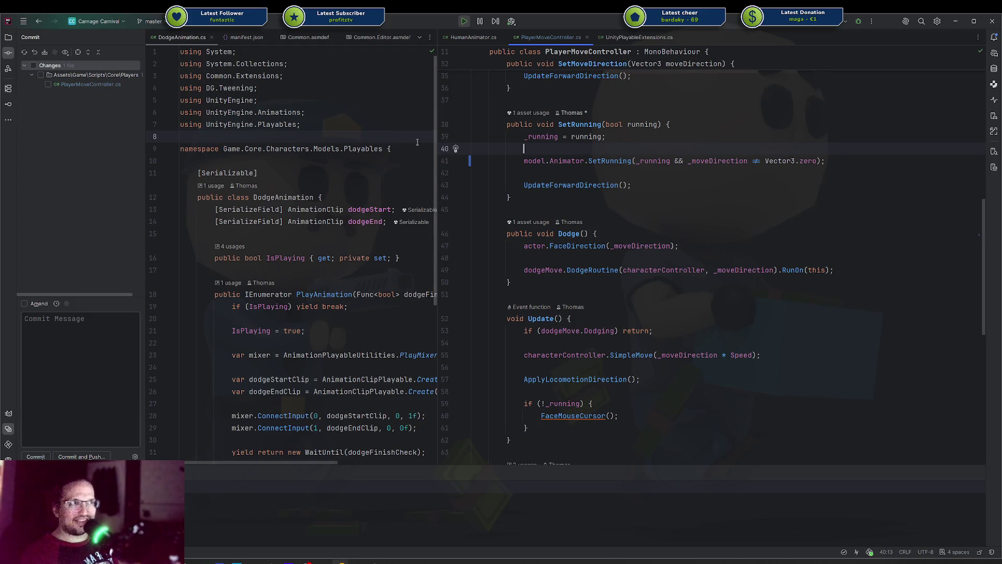
pyautogui.moveTo(437, 140); pyautogui.dragTo(475, 138)
# Review the SetRunning call and Update, then open a new line after UpdateForwardDirection in SetMoveDirection
pyautogui.click(650, 160)
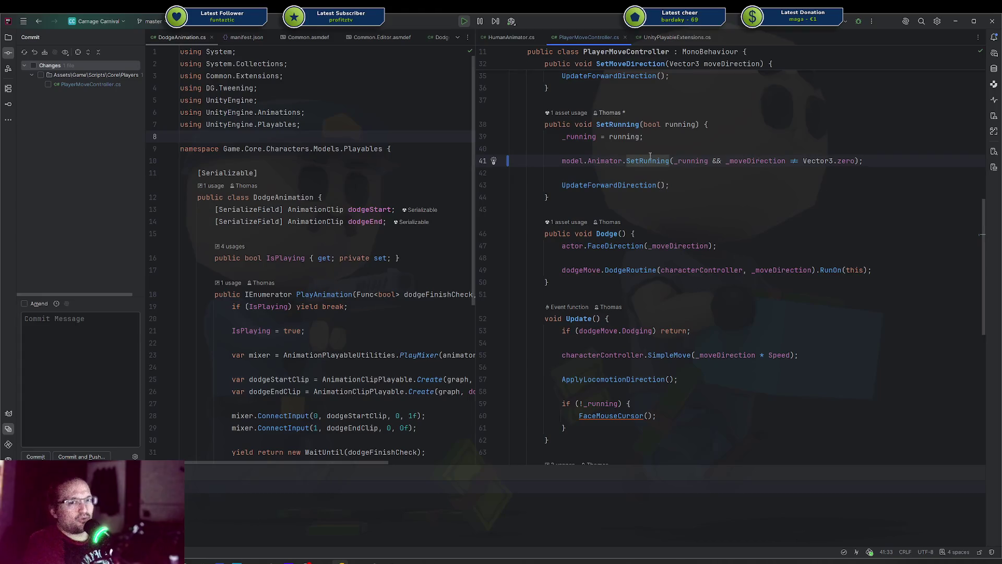
pyautogui.click(582, 169)
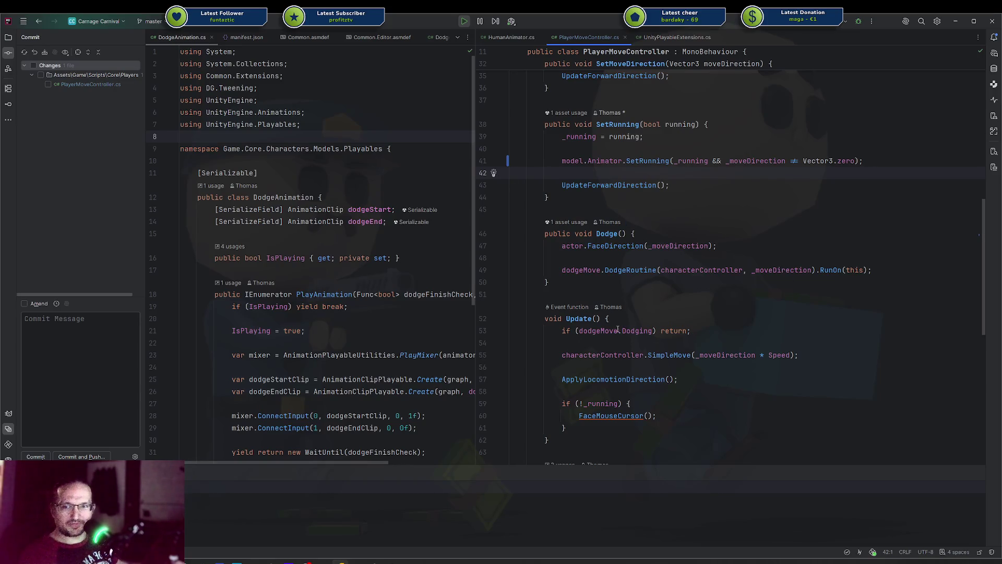
pyautogui.click(710, 373)
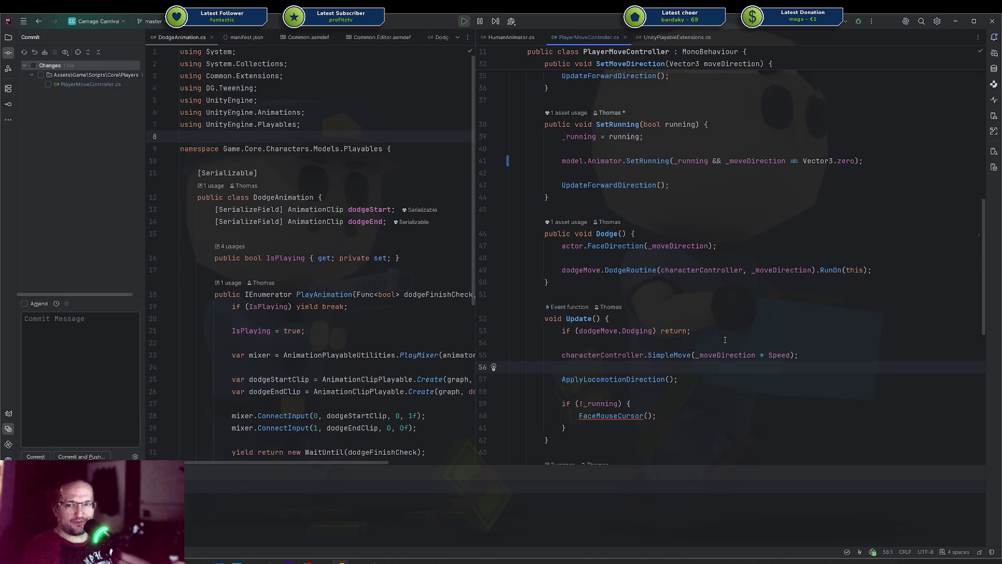
pyautogui.scroll(-1, 719, 339)
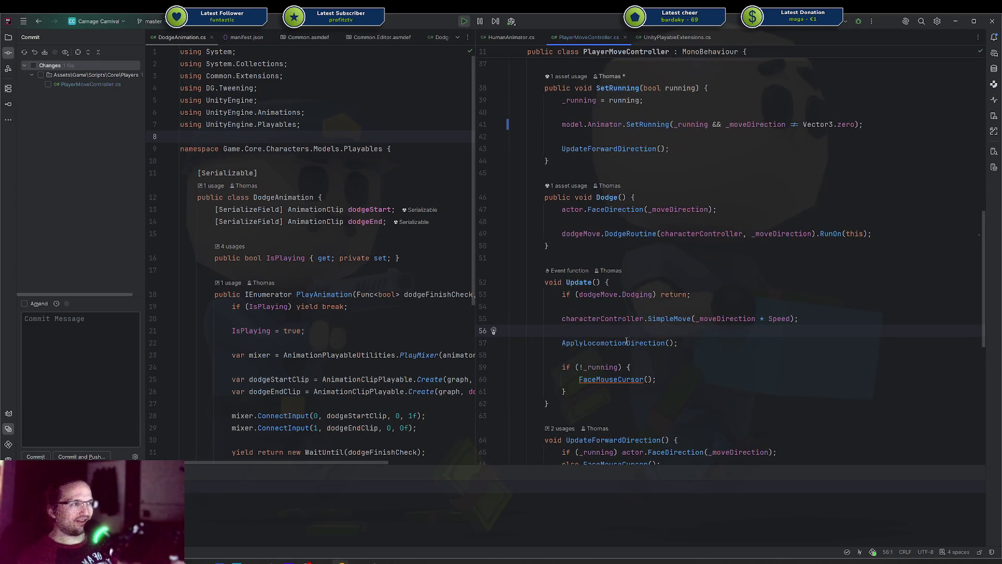
pyautogui.scroll(7, 629, 353)
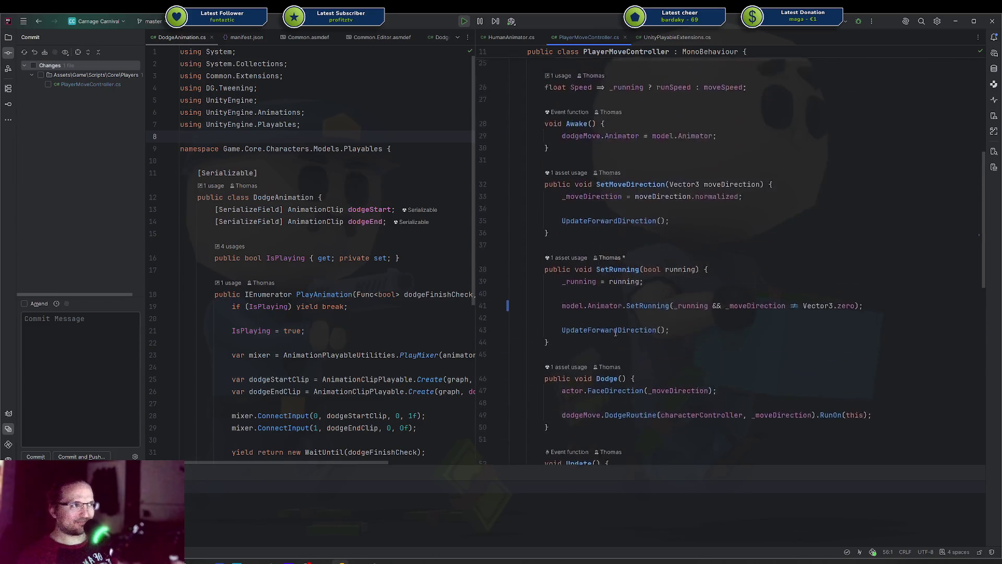
pyautogui.scroll(2, 614, 331)
pyautogui.click(742, 367)
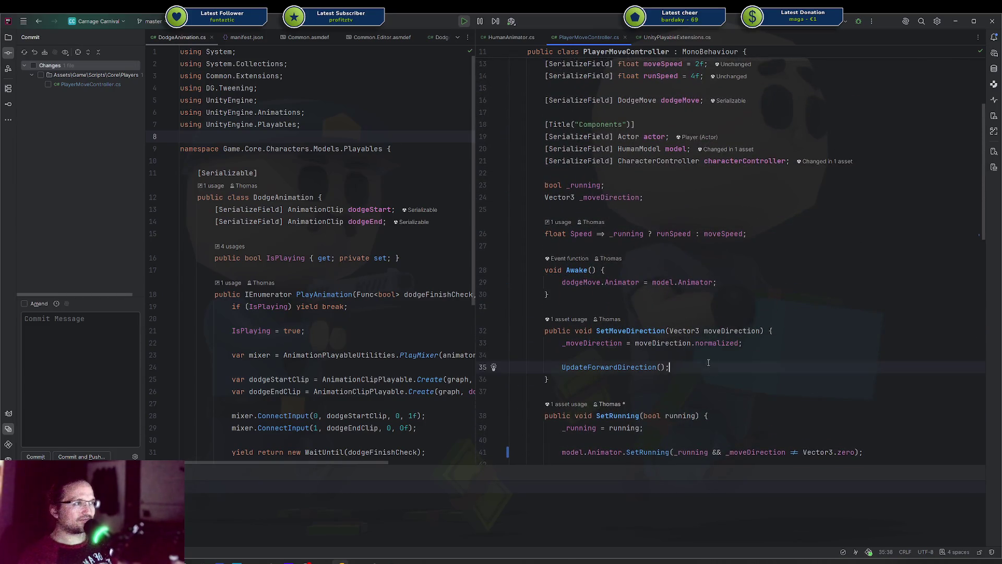
pyautogui.scroll(-2, 747, 344)
pyautogui.press('Return')
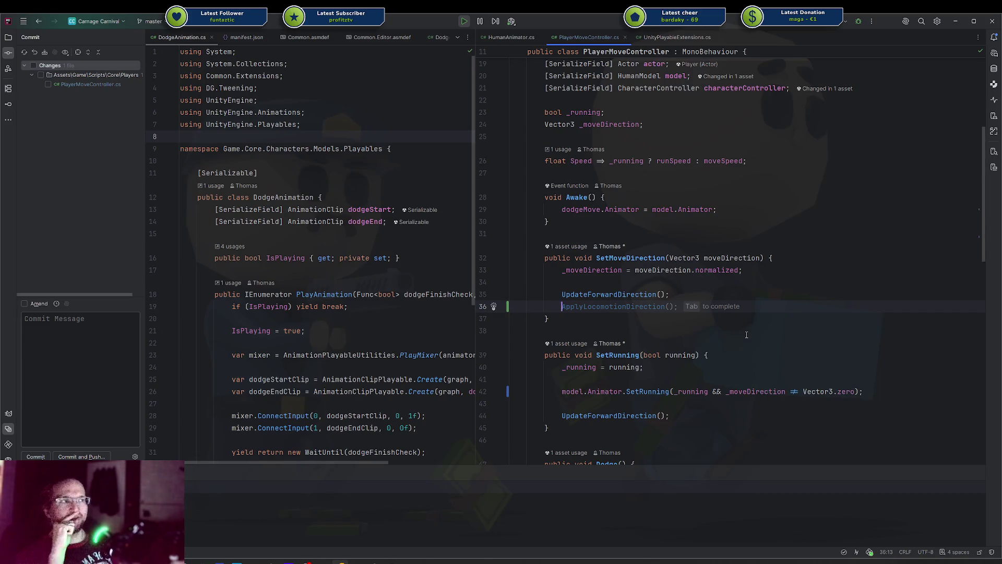
# Add a SetRunning(_running) call before SetMoveDirection's closing brace and switch to Unity
pyautogui.doubleClick(652, 392)
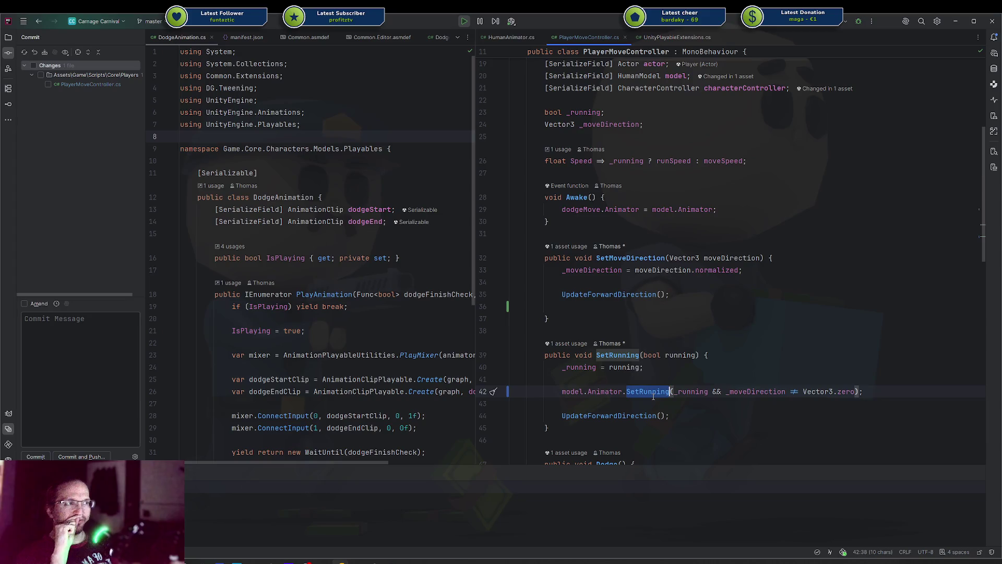
pyautogui.click(615, 318)
pyautogui.click(610, 309)
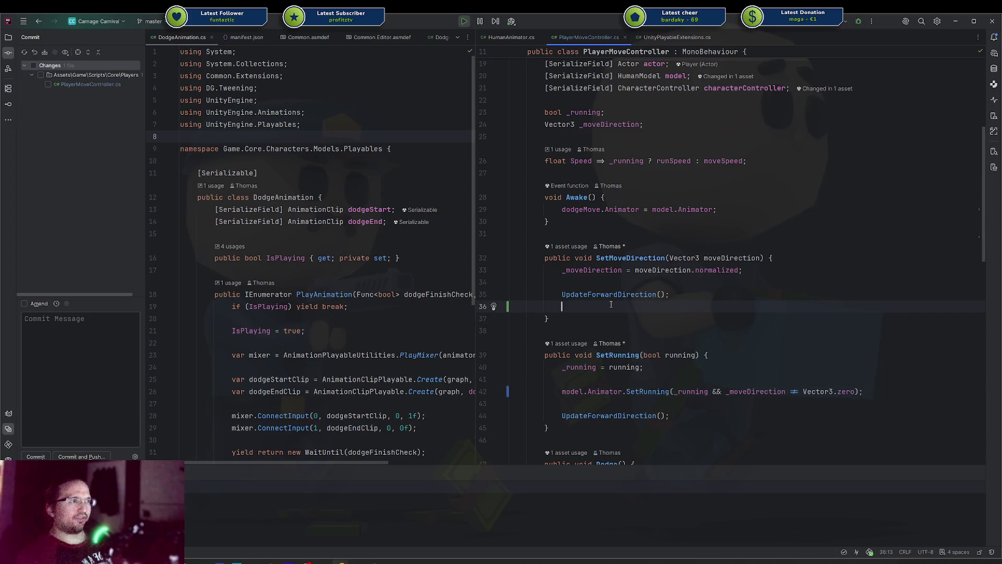
pyautogui.press('Return')
pyautogui.write('Setru')
pyautogui.press('Return')
pyautogui.write('_running')
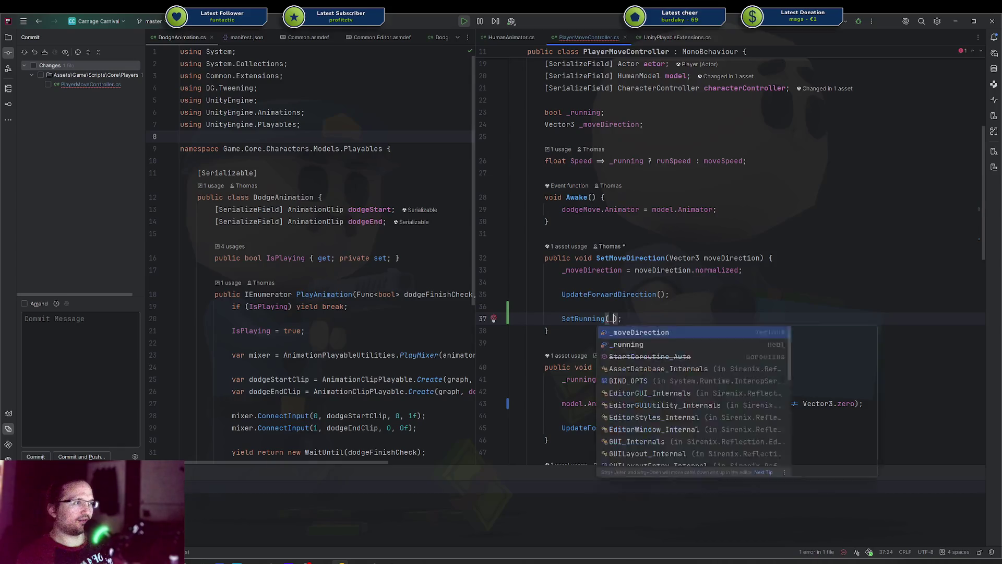
pyautogui.press('Escape')
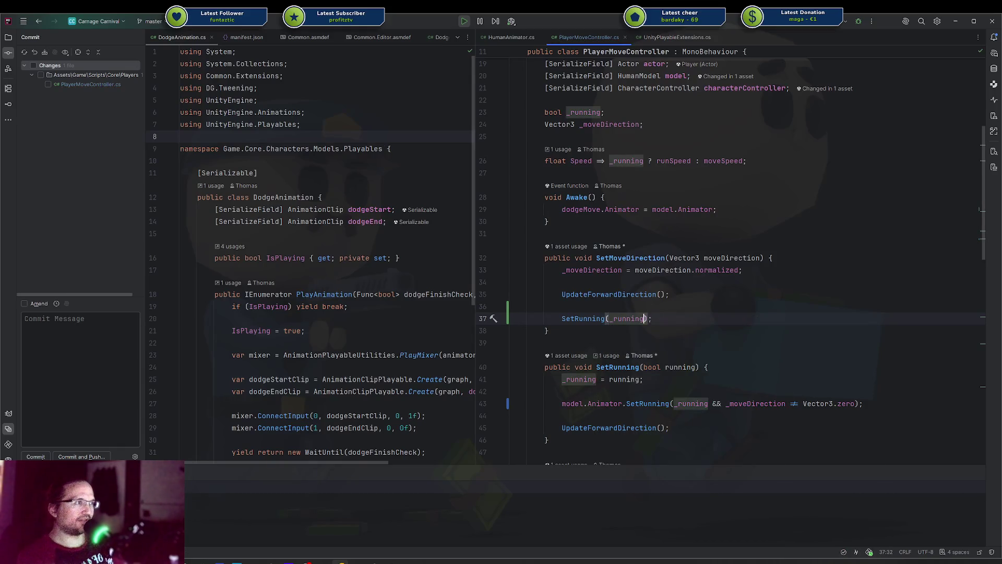
pyautogui.hotkey('alt', 'Tab')
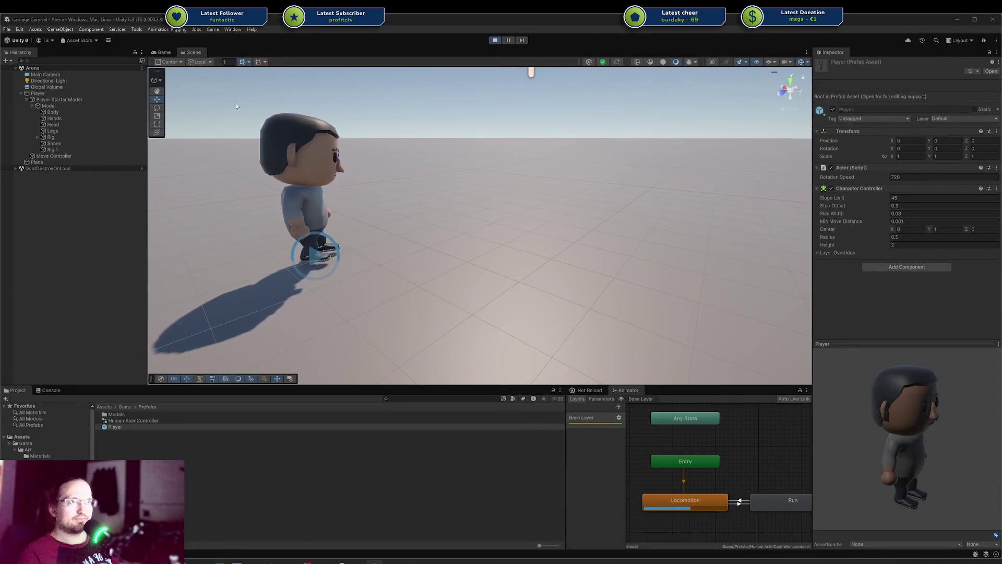
# In the Game view, walk the character with A, S and D, stop playing, and return to Rider
pyautogui.click(165, 52)
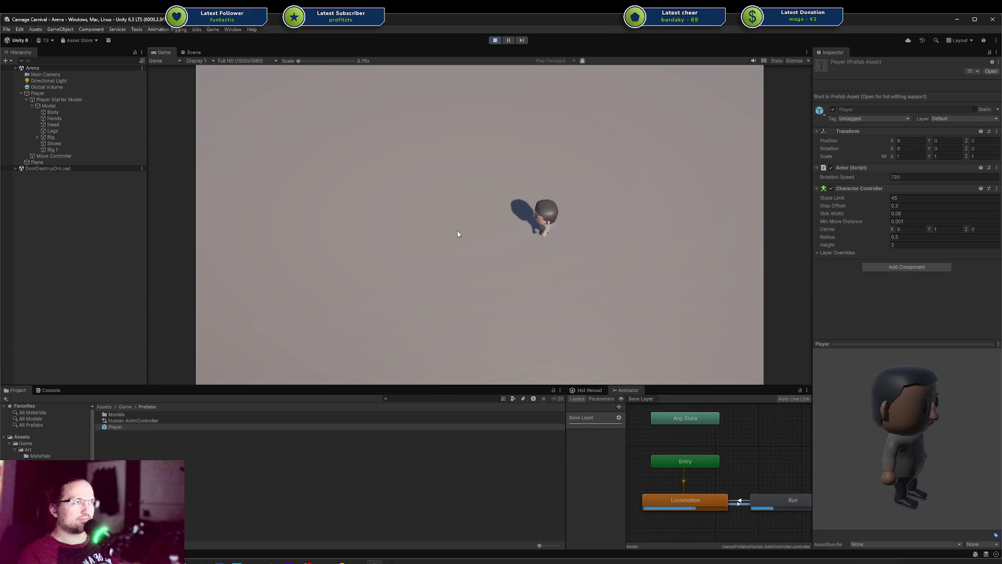
pyautogui.press('a')
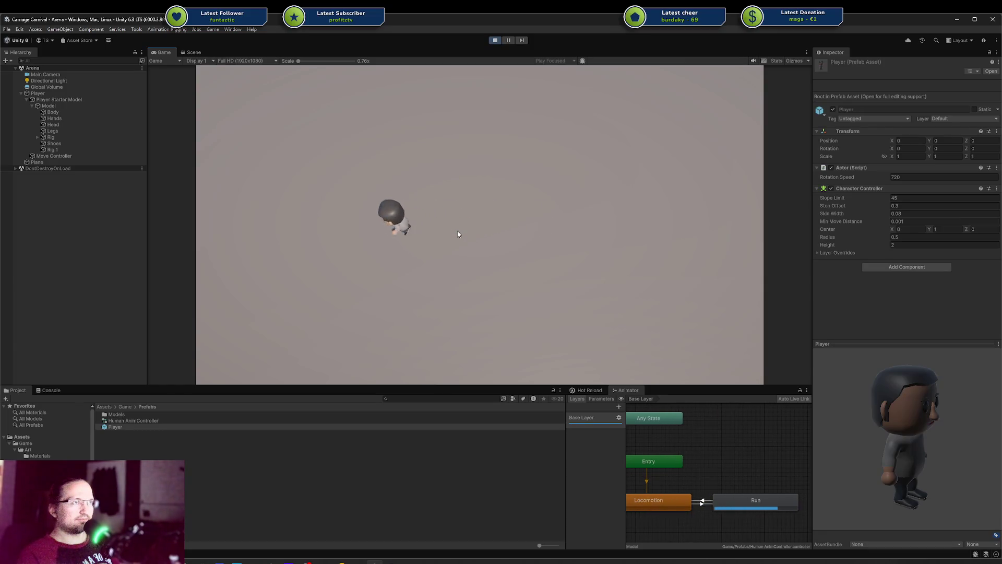
pyautogui.press('s')
pyautogui.press('d')
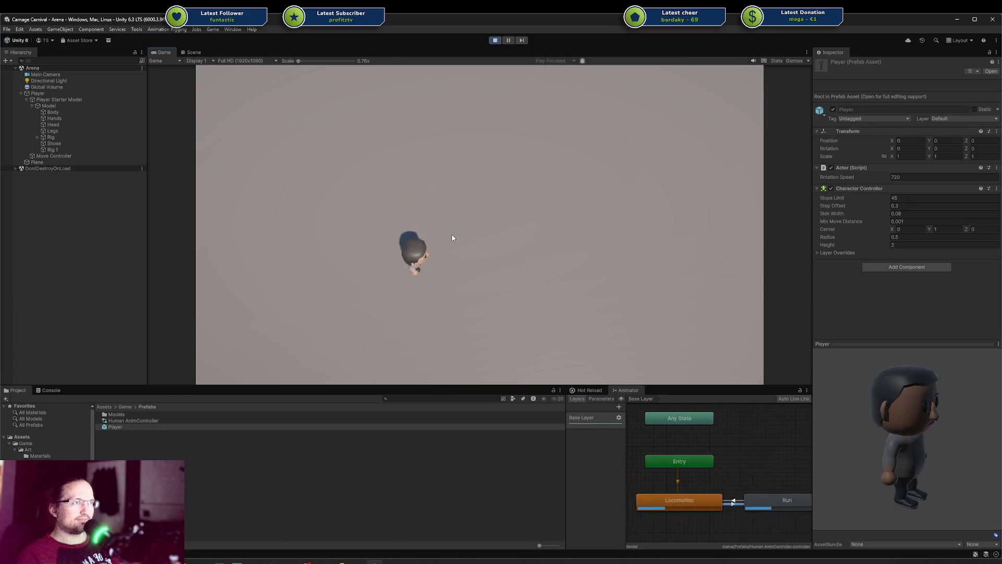
pyautogui.click(495, 41)
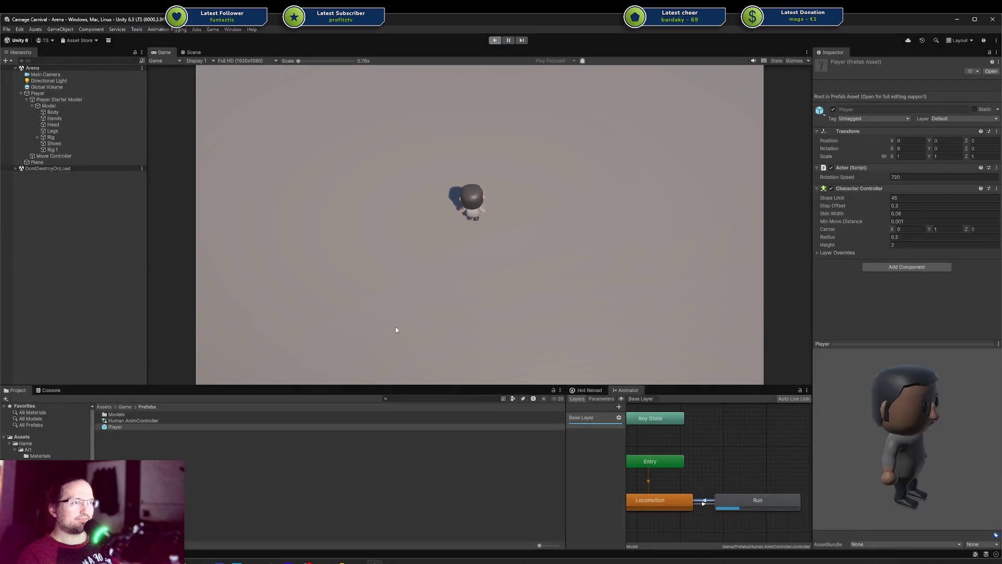
pyautogui.click(340, 561)
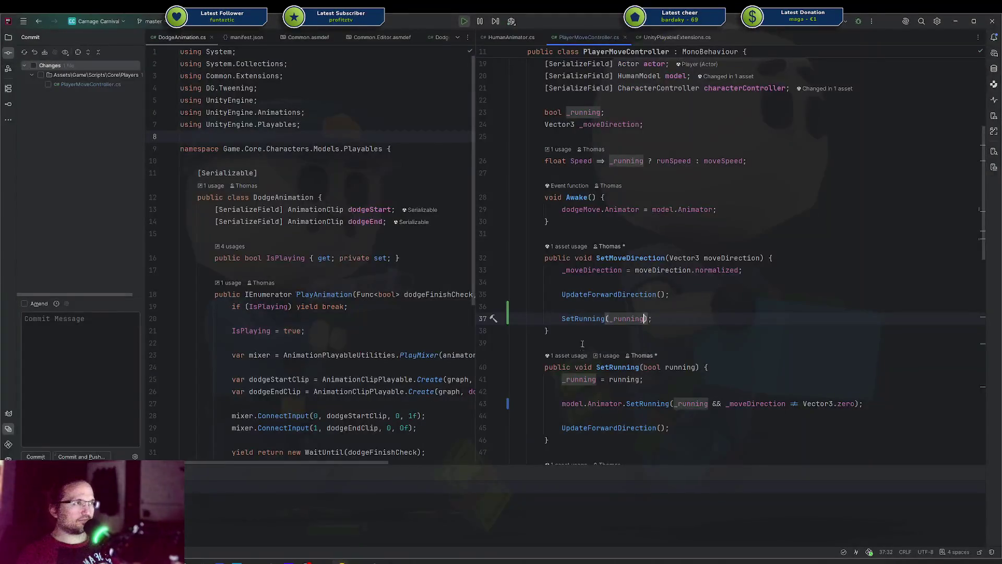
# Cut the animator running and forward-direction lines out of SetRunning's body
pyautogui.scroll(-5, 642, 340)
pyautogui.scroll(1, 647, 339)
pyautogui.click(656, 340)
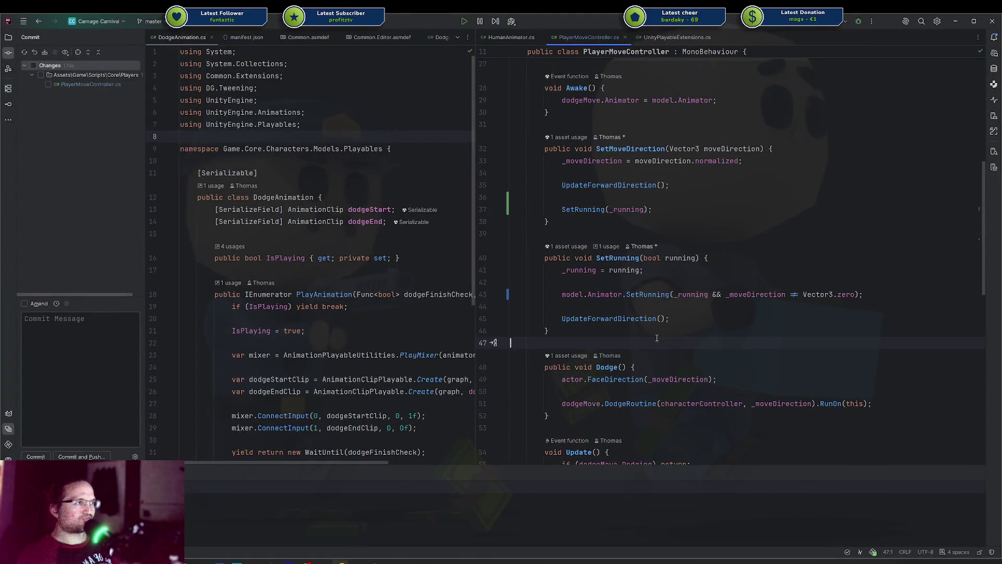
pyautogui.press('Return')
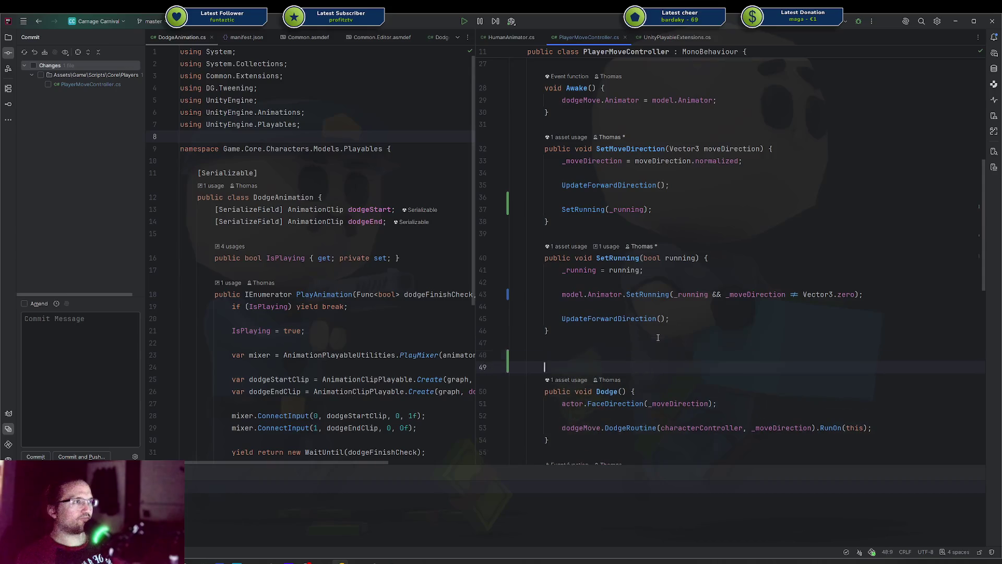
pyautogui.press('BackSpace')
pyautogui.press('BackSpace')
pyautogui.press('Down')
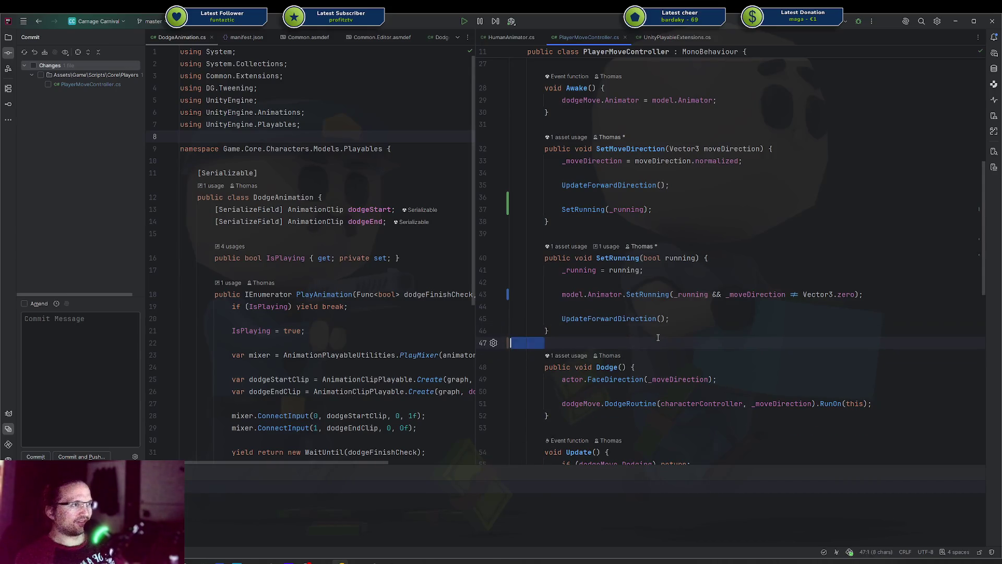
pyautogui.tripleClick(618, 210)
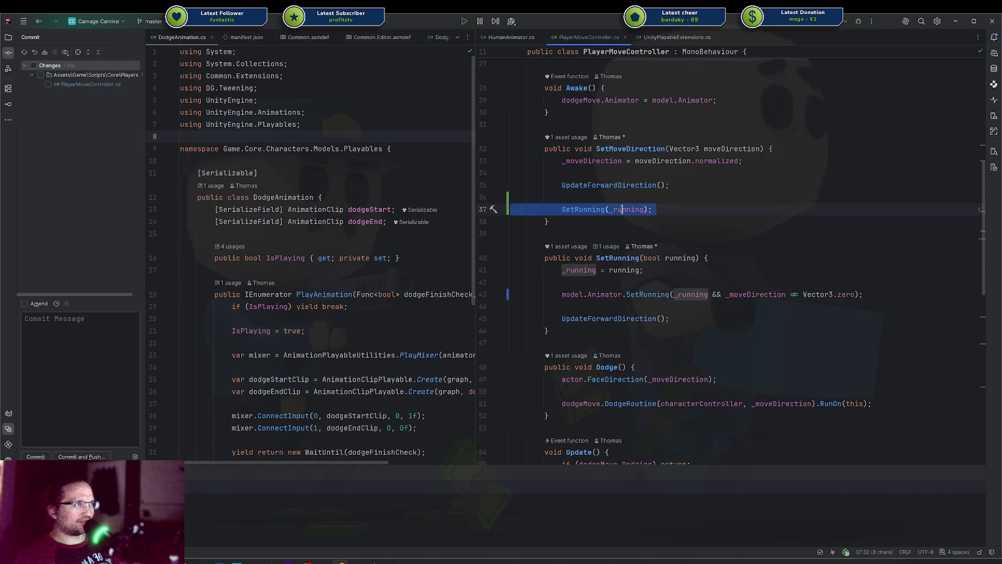
pyautogui.click(679, 318)
pyautogui.keyDown('shift'); pyautogui.click(562, 295); pyautogui.keyUp('shift')
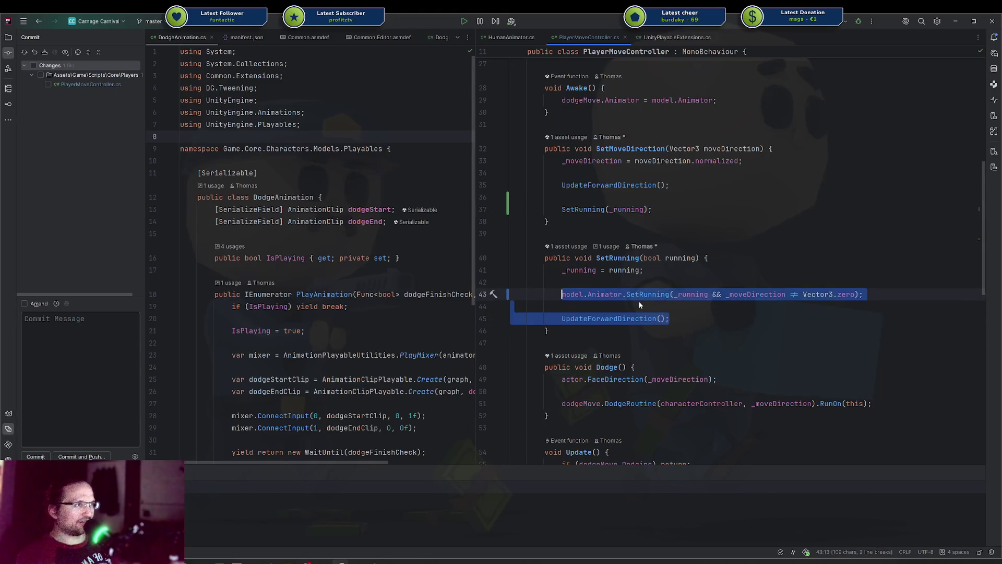
pyautogui.press('BackSpace')
# Declare void EvaluateRunningState() after ApplyLocomotionDirection and paste the cut lines into it
pyautogui.scroll(-10, 639, 305)
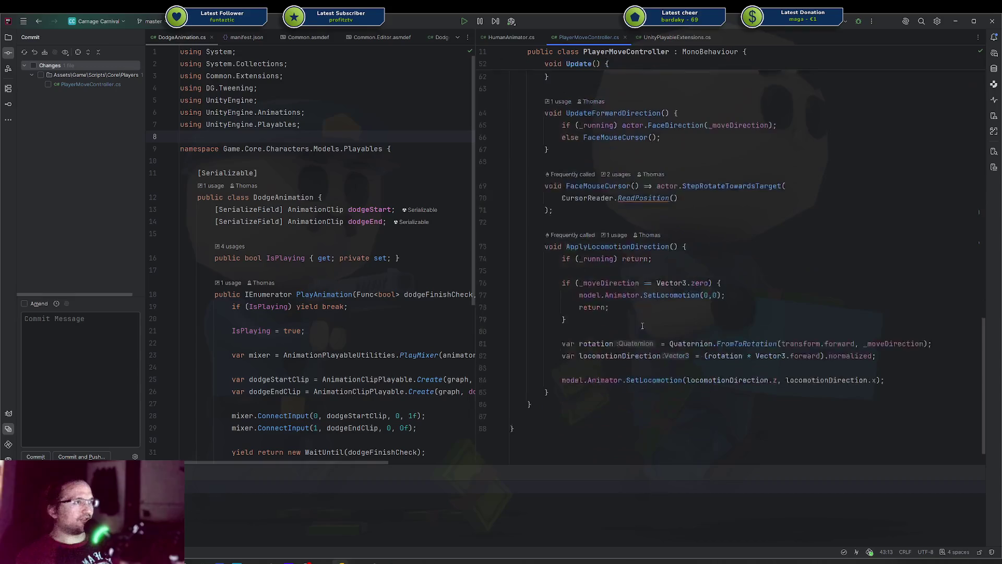
pyautogui.click(617, 391)
pyautogui.press('Return')
pyautogui.press('Return')
pyautogui.write('void EvaluateRunni')
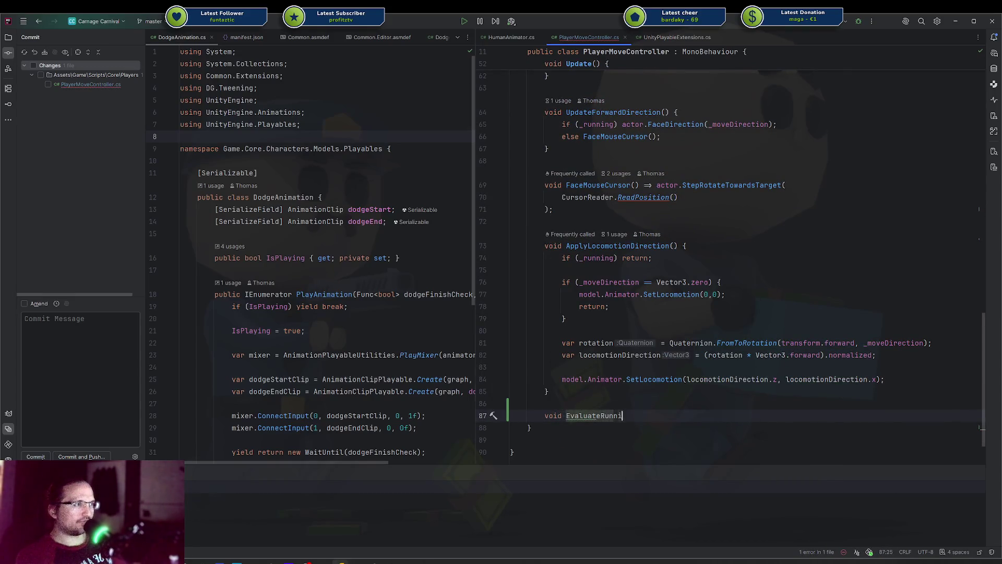
pyautogui.write('ngState() {')
pyautogui.press('Return')
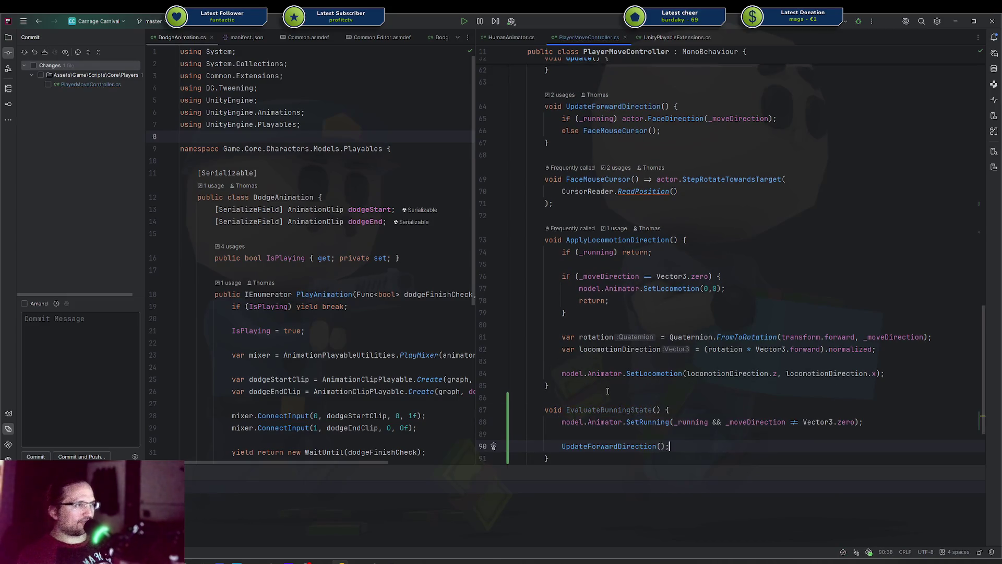
# Call EvaluateRunningState() in SetRunning and replace the SetRunning(_running) call in SetMoveDirection with it
pyautogui.scroll(8, 615, 413)
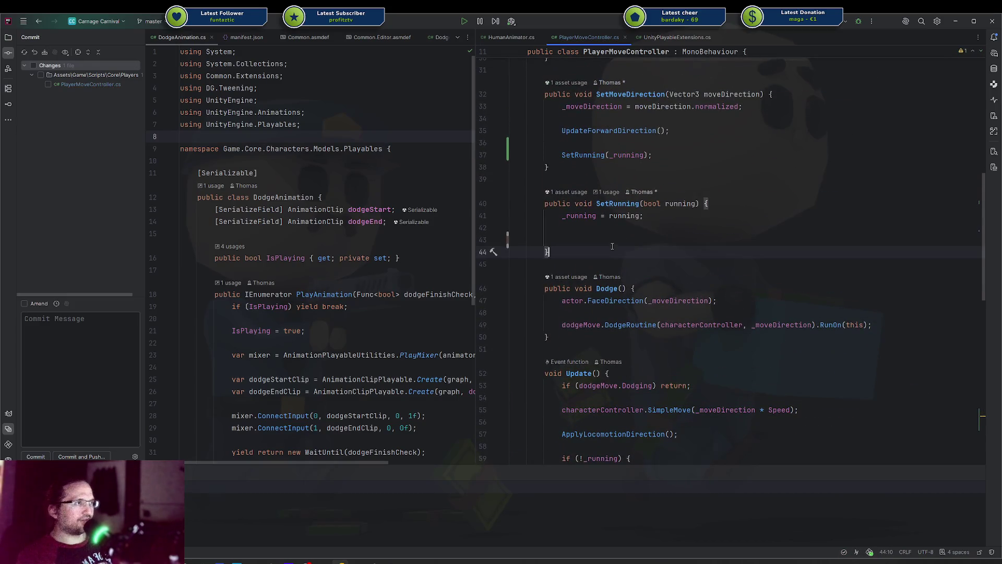
pyautogui.click(574, 240)
pyautogui.write('eval')
pyautogui.press('Return')
pyautogui.press('Up')
pyautogui.press('Up')
pyautogui.press('Up')
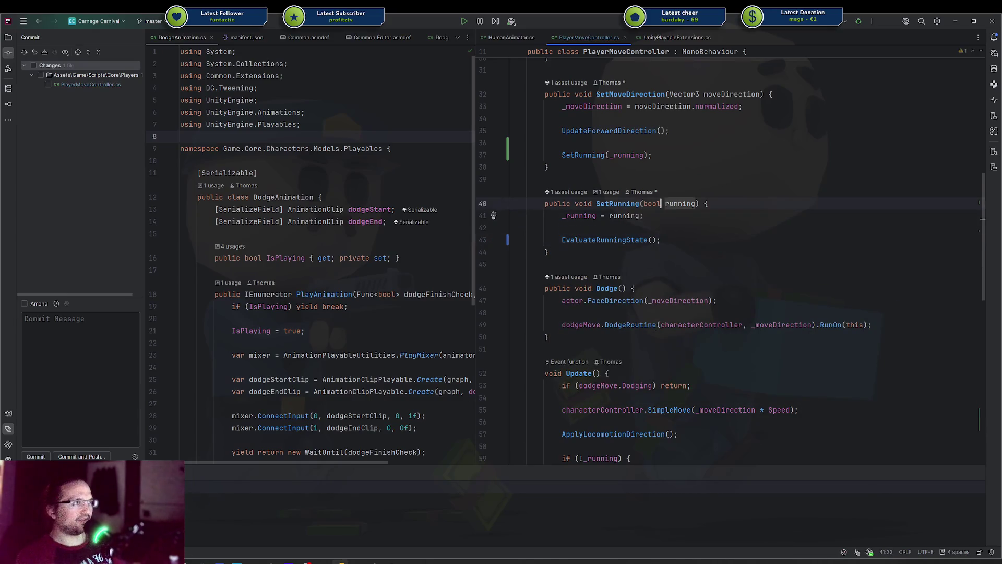
pyautogui.hotkey('shift', 'Home')
pyautogui.write('eval')
pyautogui.press('Return')
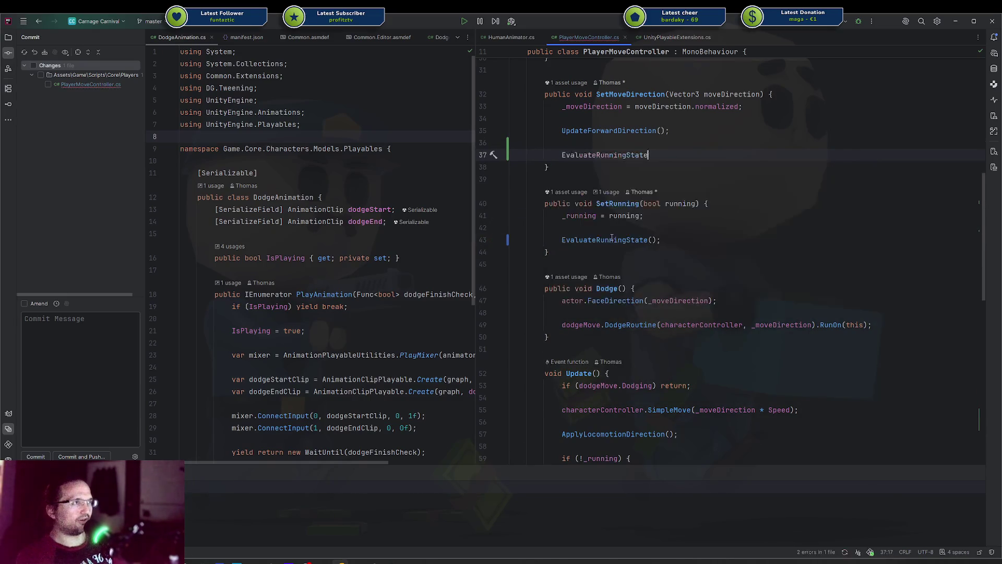
pyautogui.keyDown('ctrl'); pyautogui.click(586, 155); pyautogui.keyUp('ctrl')
pyautogui.click(713, 325)
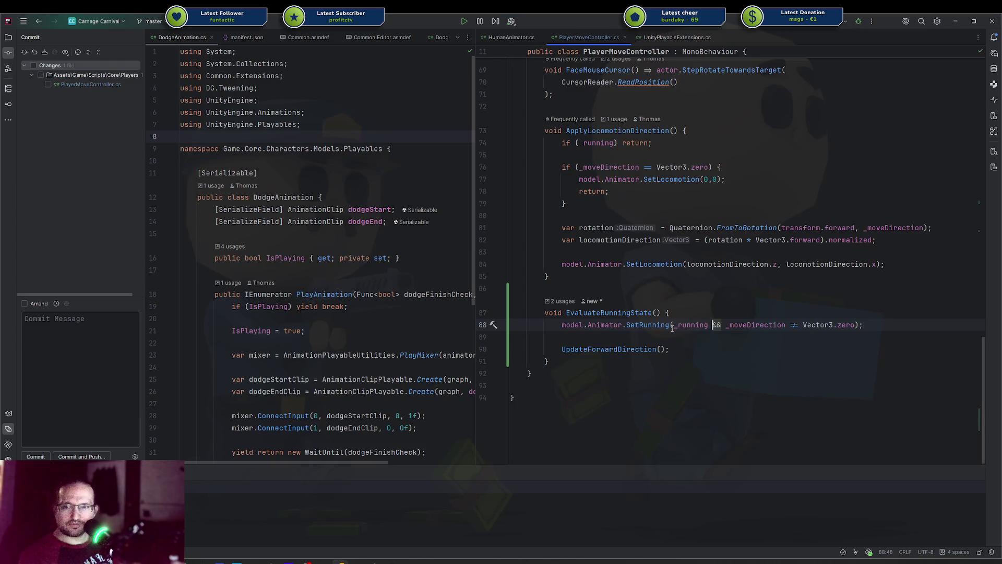
# Alt+Tab from Rider to the Unity editor showing the Arena scene
pyautogui.moveTo(672, 328)
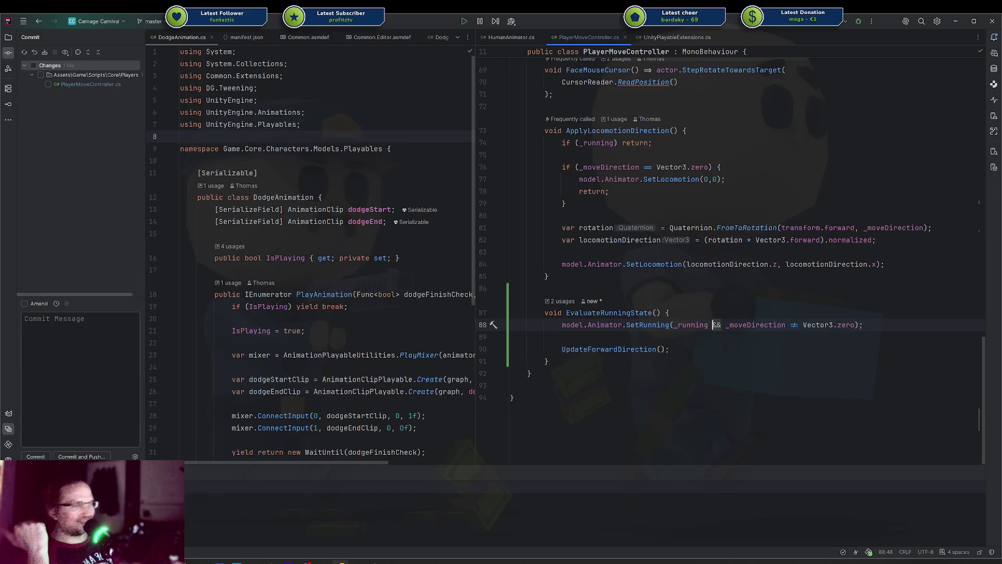
pyautogui.hotkey('alt', 'Tab')
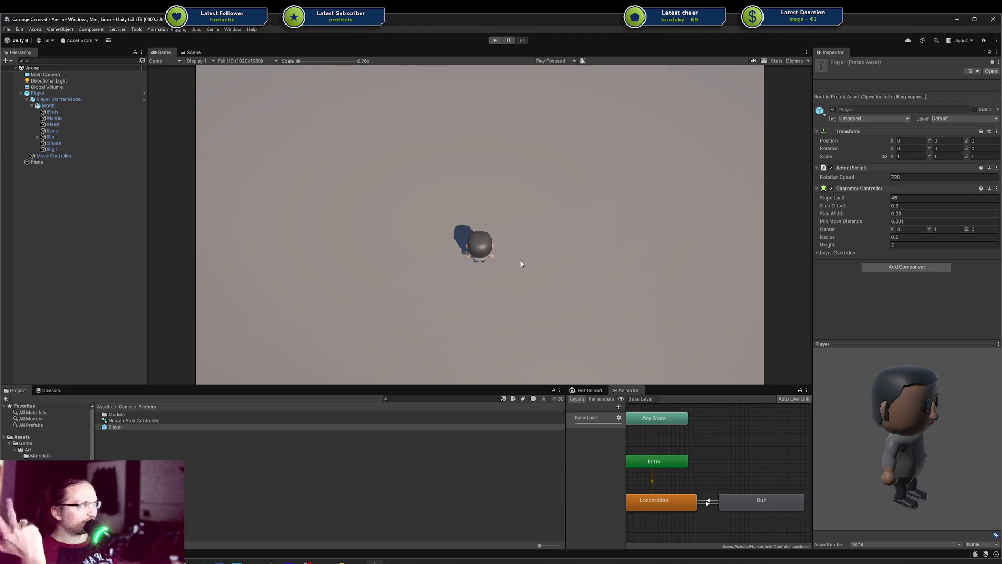
pyautogui.hotkey('alt', 'Tab')
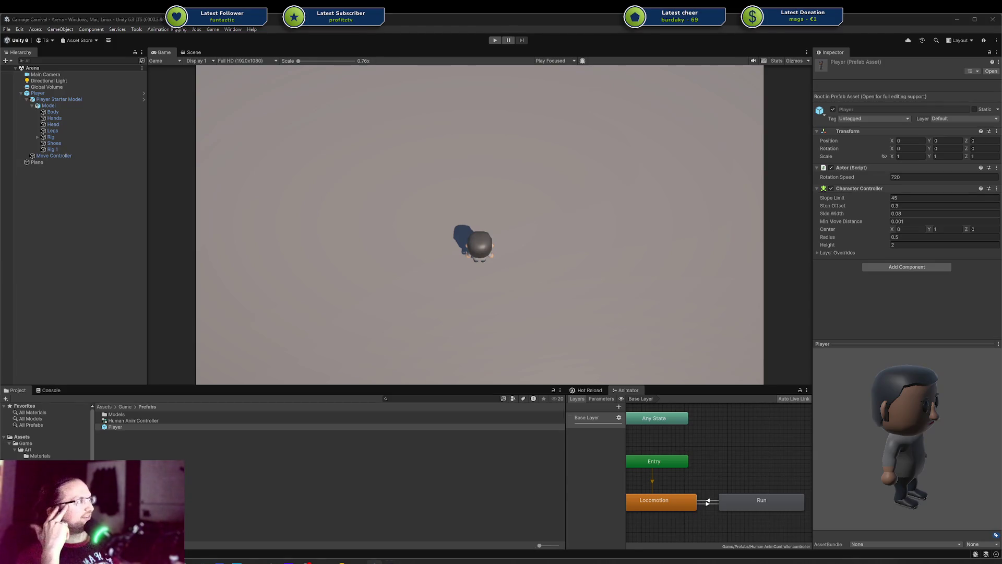
# Select Shadows of Doubt in the Steam library and confirm installing it to drive C:, starting the download
pyautogui.click(271, 289)
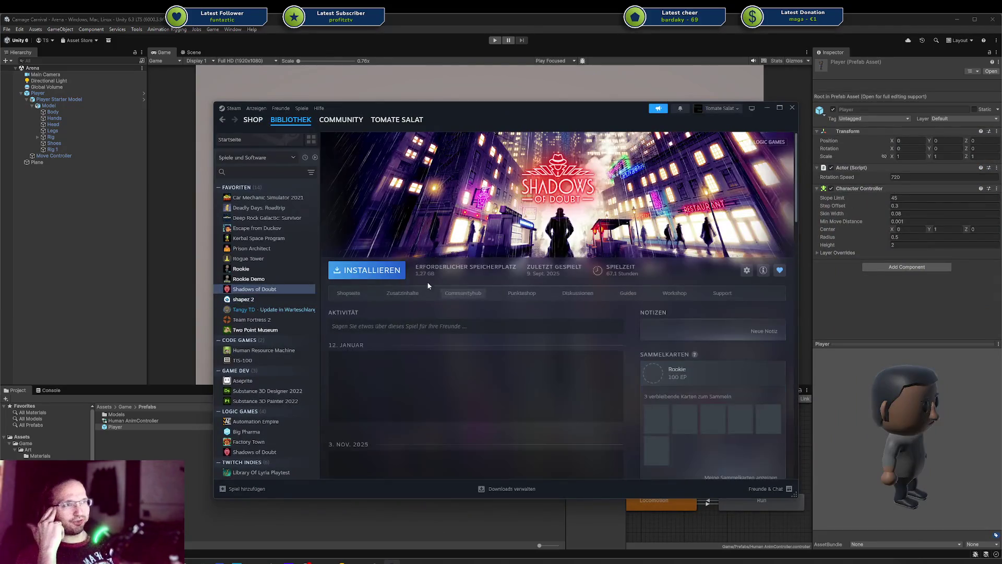
pyautogui.click(366, 270)
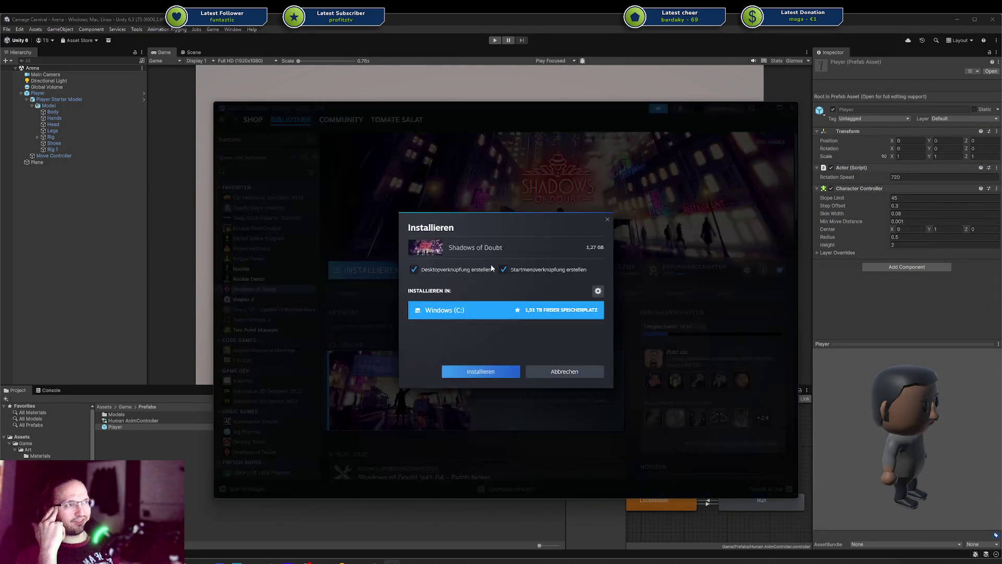
pyautogui.click(491, 372)
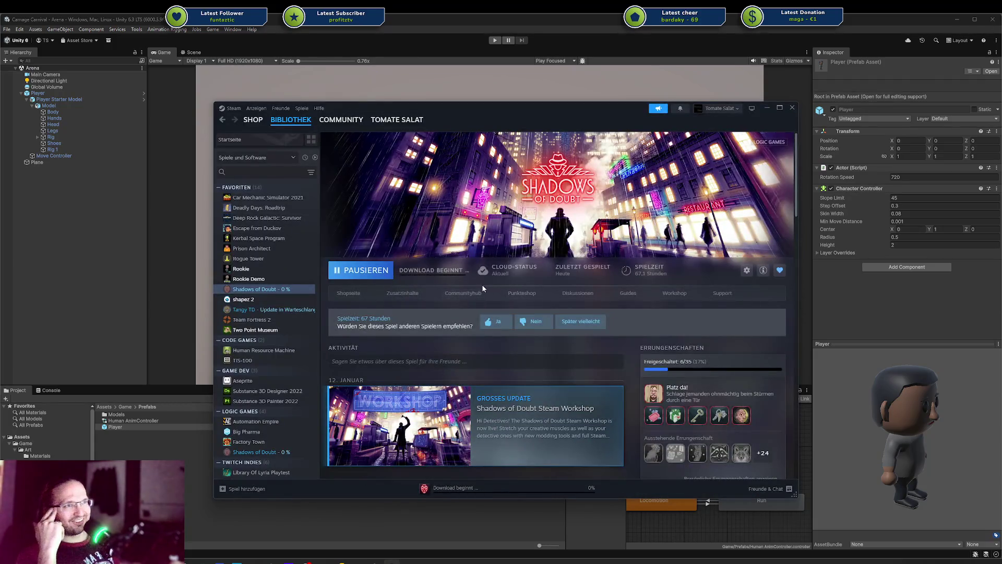
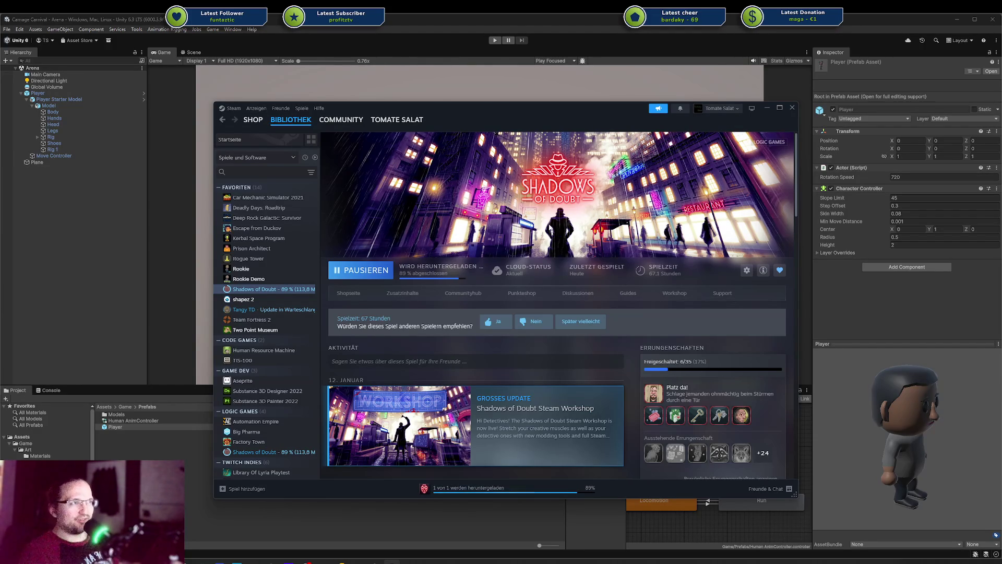
# Drag the Steam library window off the right edge to uncover the Unity editor
pyautogui.moveTo(473, 108); pyautogui.dragTo(1001, 110)
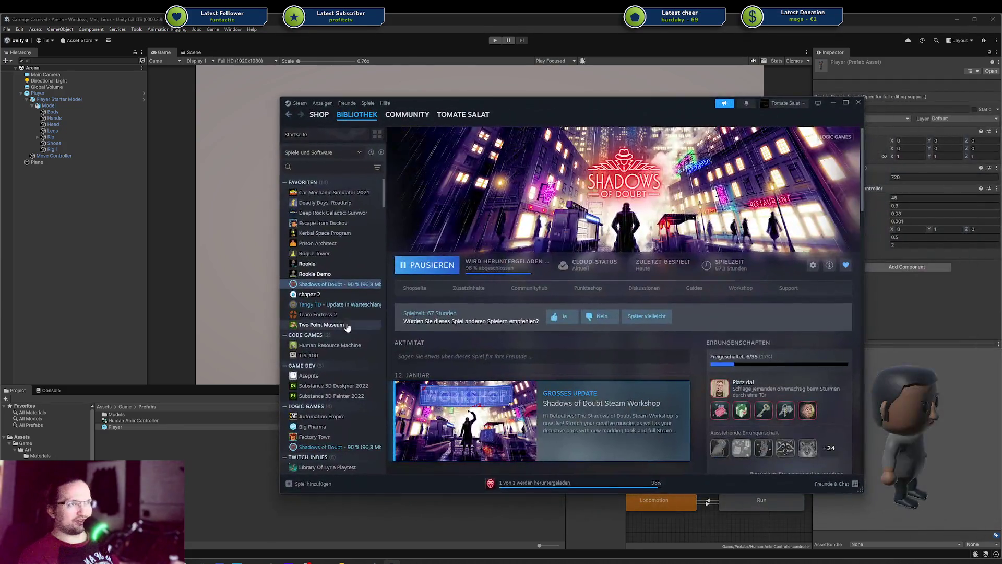
pyautogui.click(347, 324)
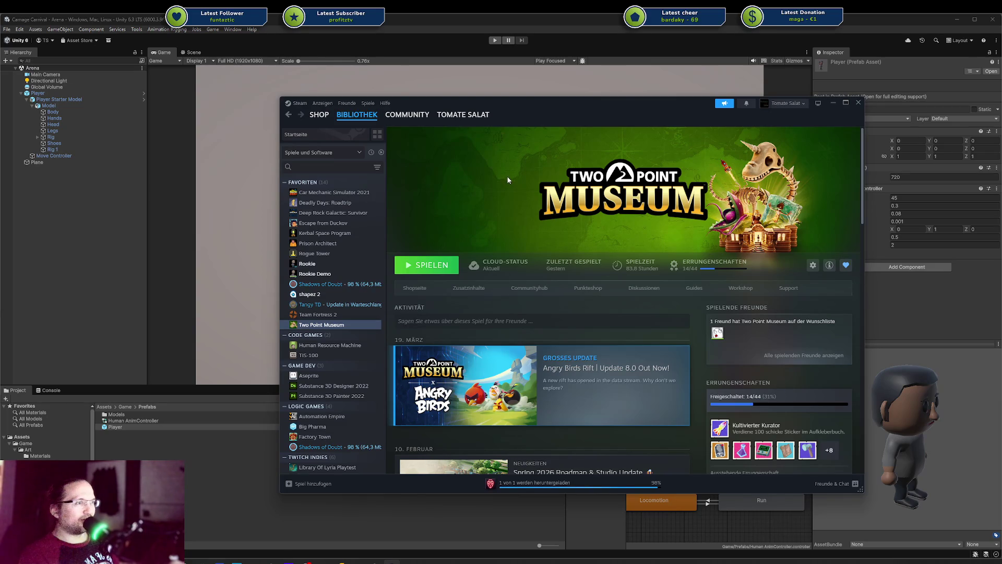
pyautogui.moveTo(547, 101); pyautogui.dragTo(1001, 101)
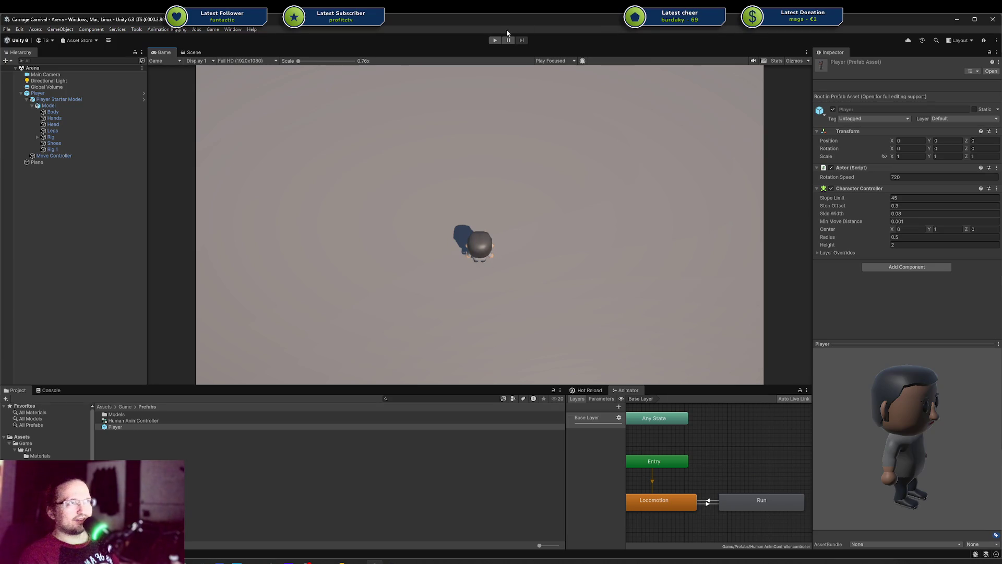
# Play-test the character, walking it around with W, S, D and A
pyautogui.click(495, 40)
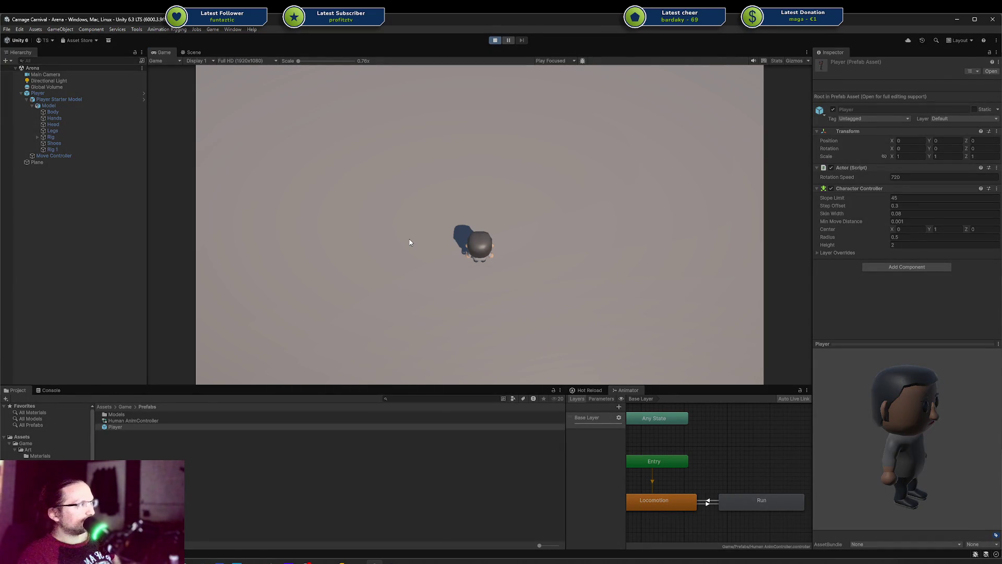
pyautogui.press('w')
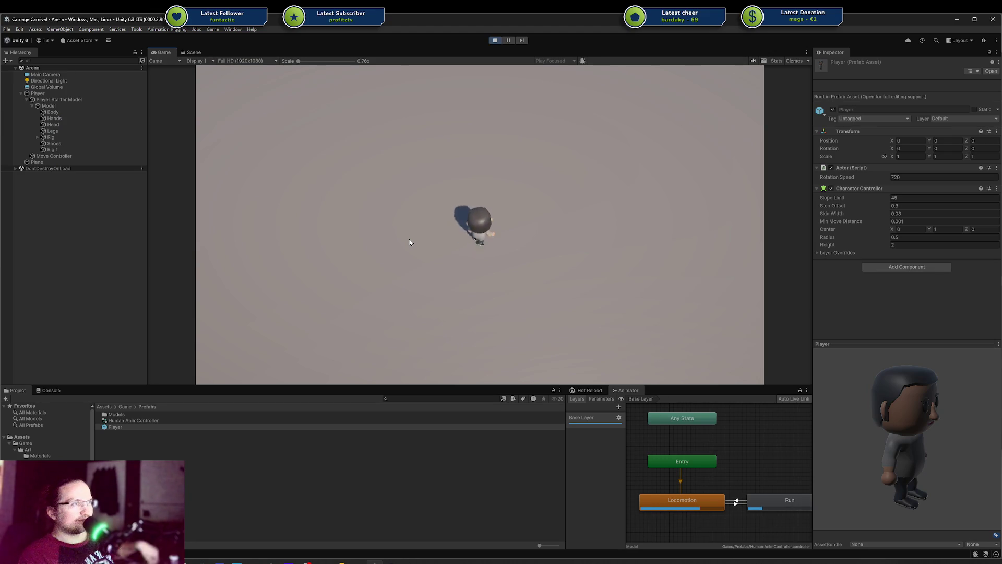
pyautogui.press('s')
pyautogui.press('w')
pyautogui.press('d')
pyautogui.press('d')
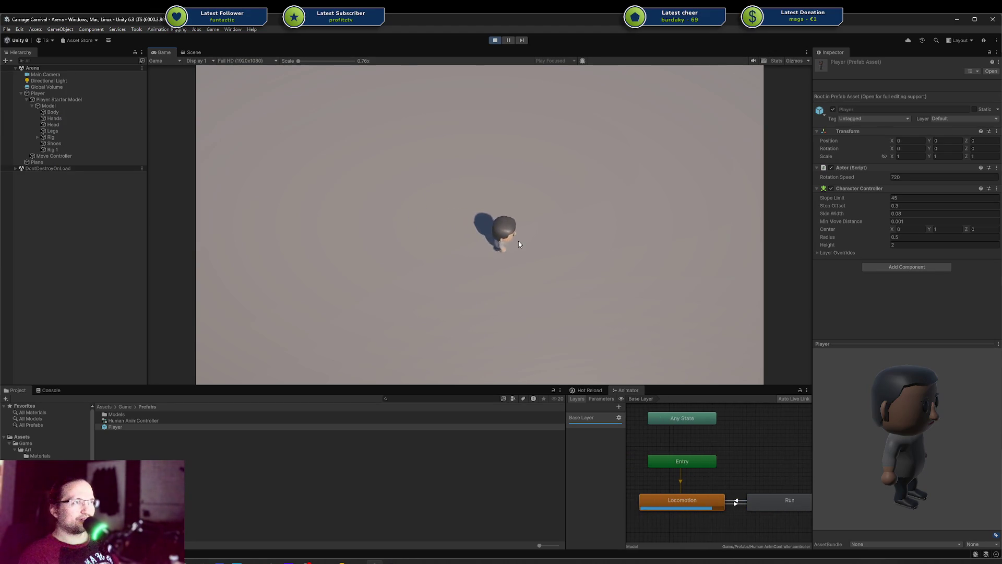
pyautogui.press('a')
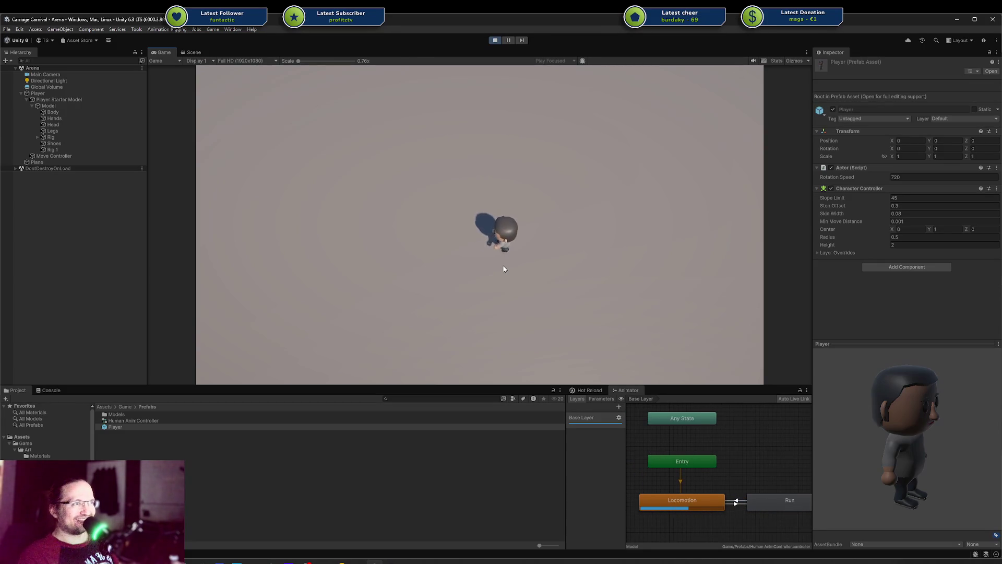
pyautogui.press('a')
pyautogui.press('a')
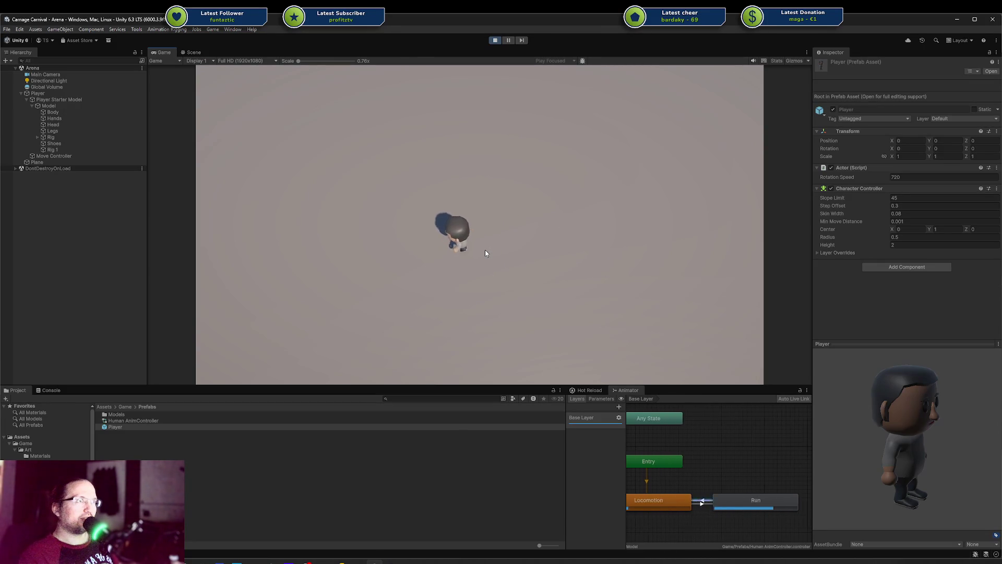
pyautogui.press('a')
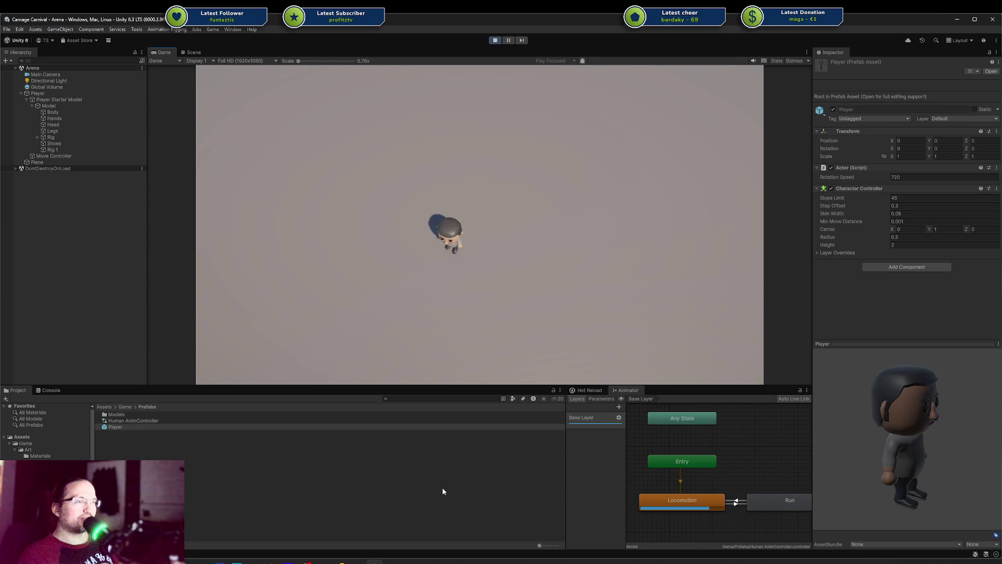
# Switch to PlayerMoveController.cs in Rider and place the caret inside EvaluateRunningState
pyautogui.hotkey('alt', 'Tab')
pyautogui.click(586, 356)
pyautogui.click(687, 327)
# Find the usages of EvaluateRunningState and locate its call in SetMoveDirection
pyautogui.hotkey('ctrl', 'Right')
pyautogui.hotkey('ctrl', 'Right')
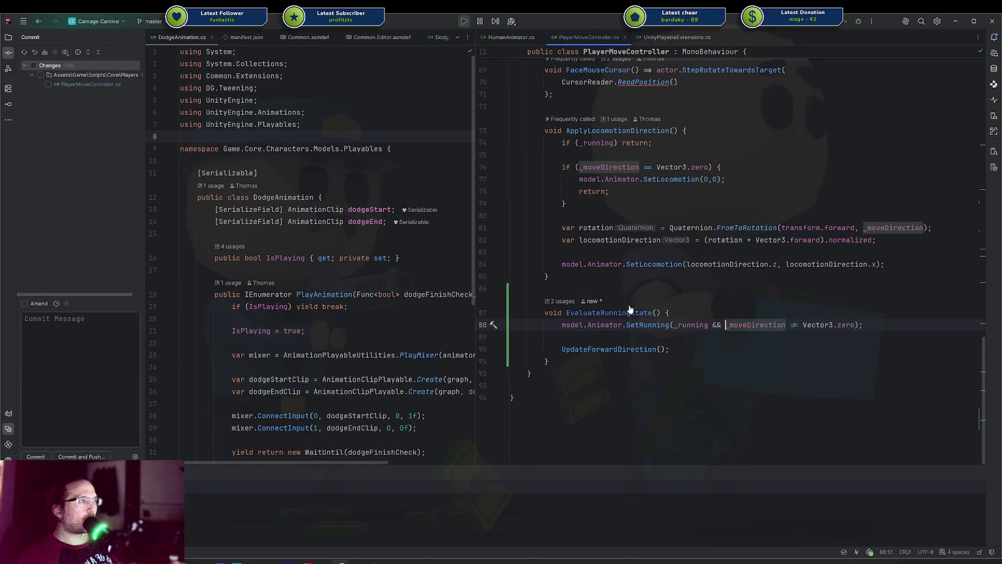
pyautogui.keyDown('ctrl'); pyautogui.click(622, 313); pyautogui.keyUp('ctrl')
pyautogui.press('Down')
pyautogui.press('Return')
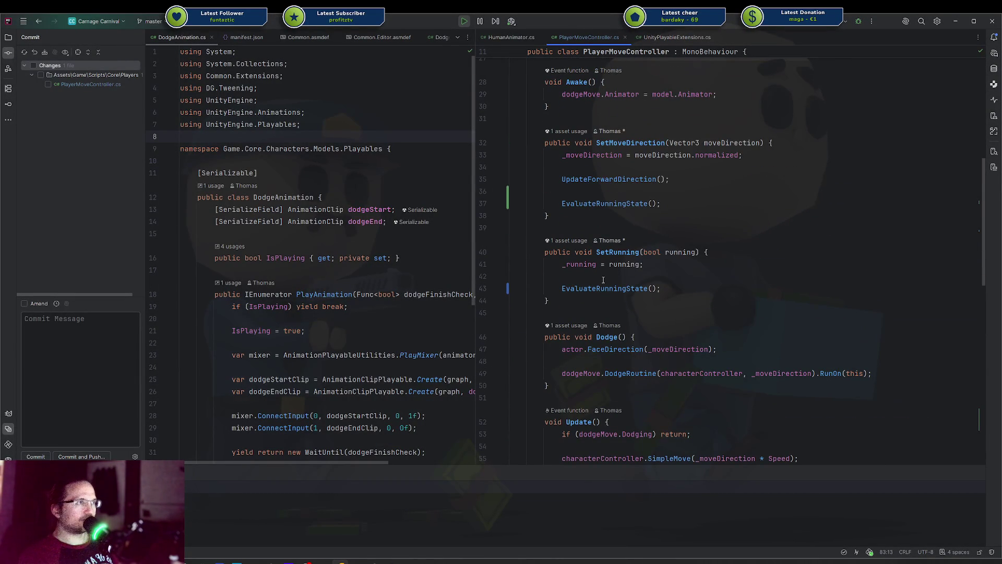
pyautogui.doubleClick(639, 203)
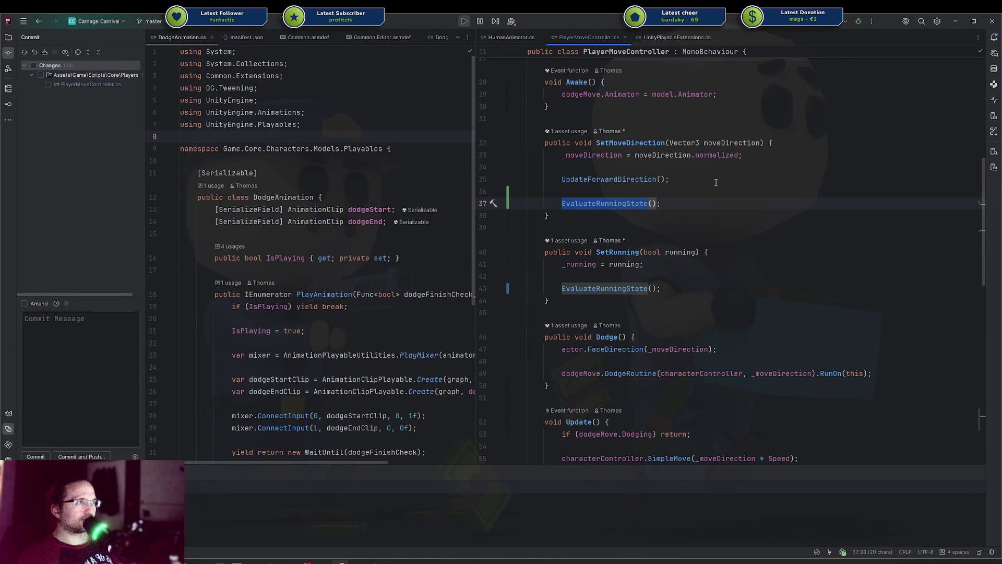
pyautogui.scroll(-8, 711, 193)
pyautogui.scroll(10, 699, 205)
pyautogui.click(627, 276)
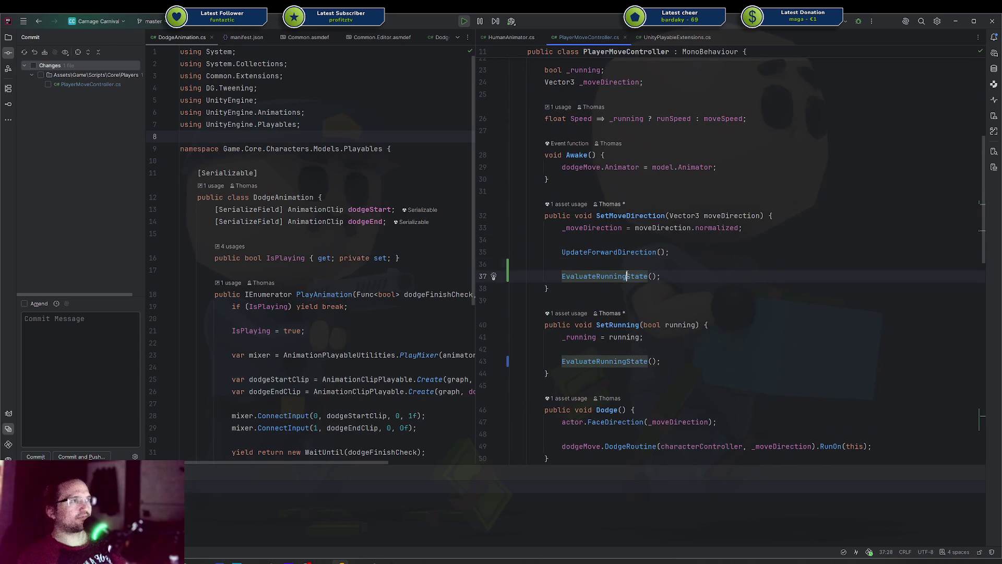
# Move the EvaluateRunningState() call above UpdateForwardDirection() in SetMoveDirection
pyautogui.hotkey('ctrl', 'shift', 'Up')
pyautogui.press('End')
pyautogui.press('Delete')
pyautogui.press('Down')
pyautogui.press('End')
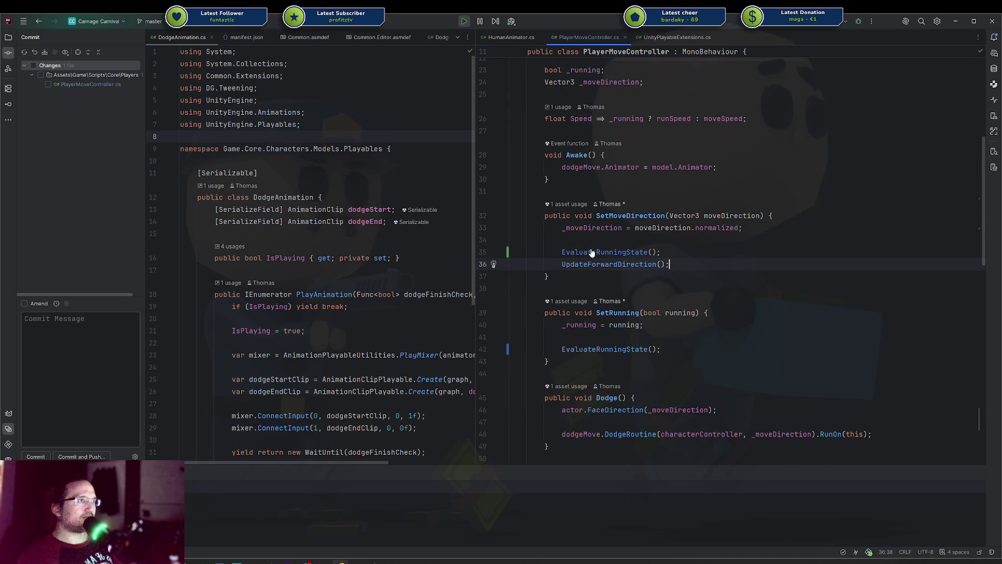
pyautogui.scroll(-15, 592, 253)
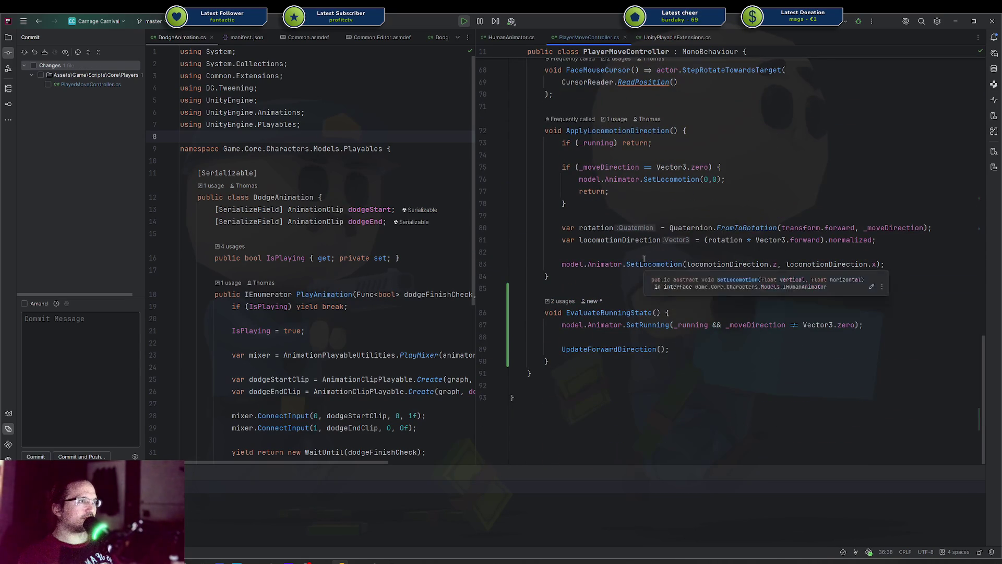
# Delete the redundant UpdateForwardDirection() call from SetMoveDirection and return to Unity
pyautogui.click(600, 349)
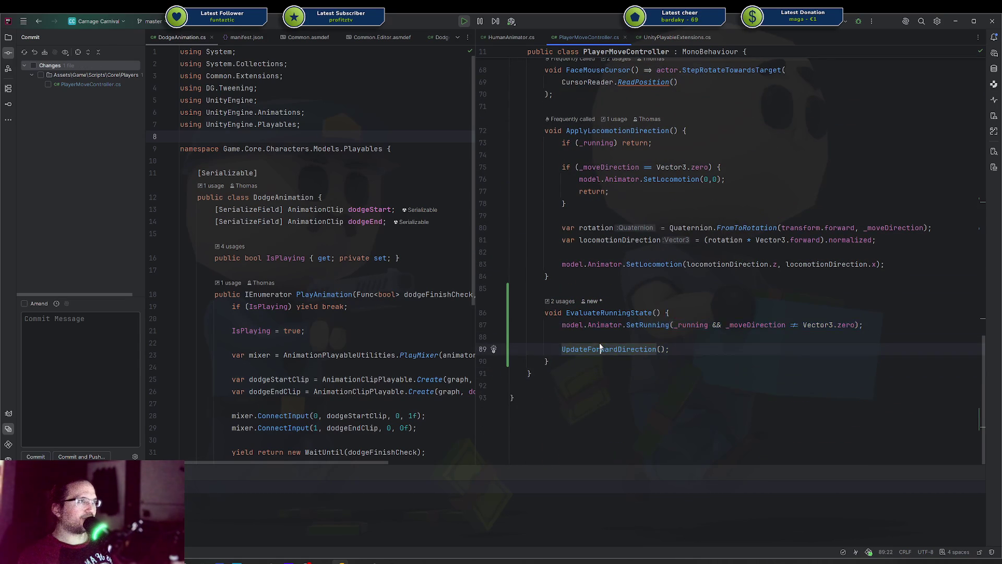
pyautogui.hotkey('shift', 'F3')
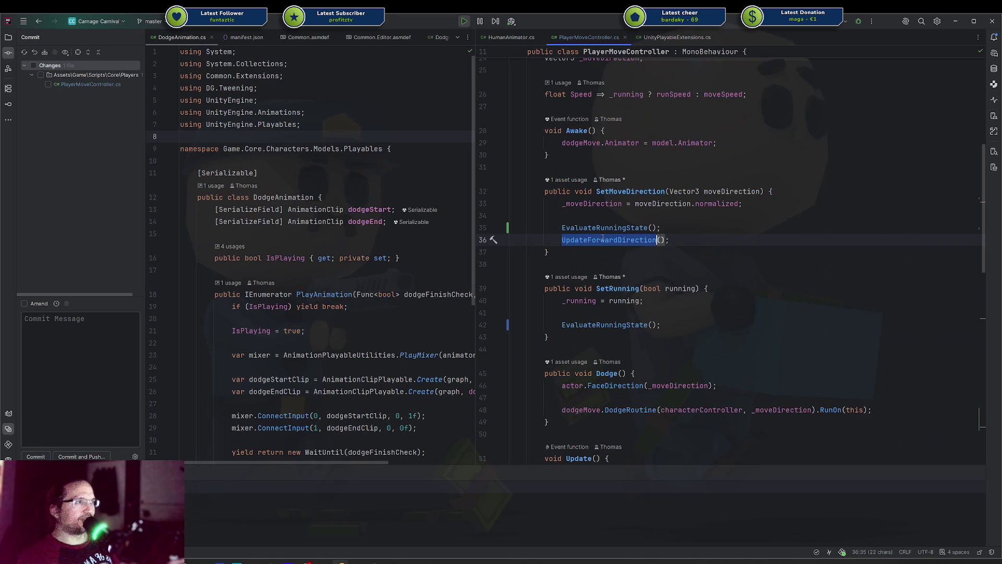
pyautogui.hotkey('shift', 'End')
pyautogui.press('BackSpace')
pyautogui.press('BackSpace')
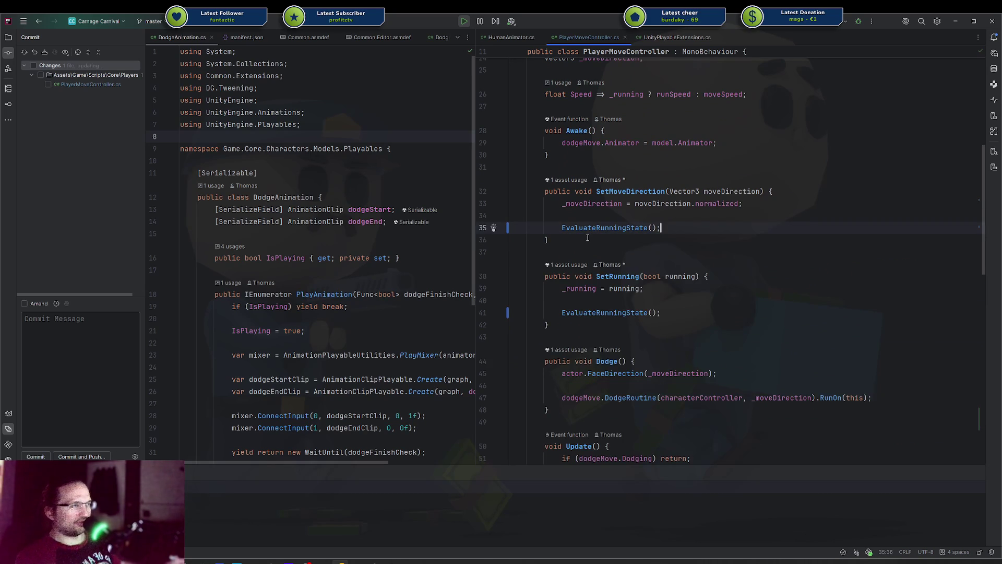
pyautogui.click(610, 238)
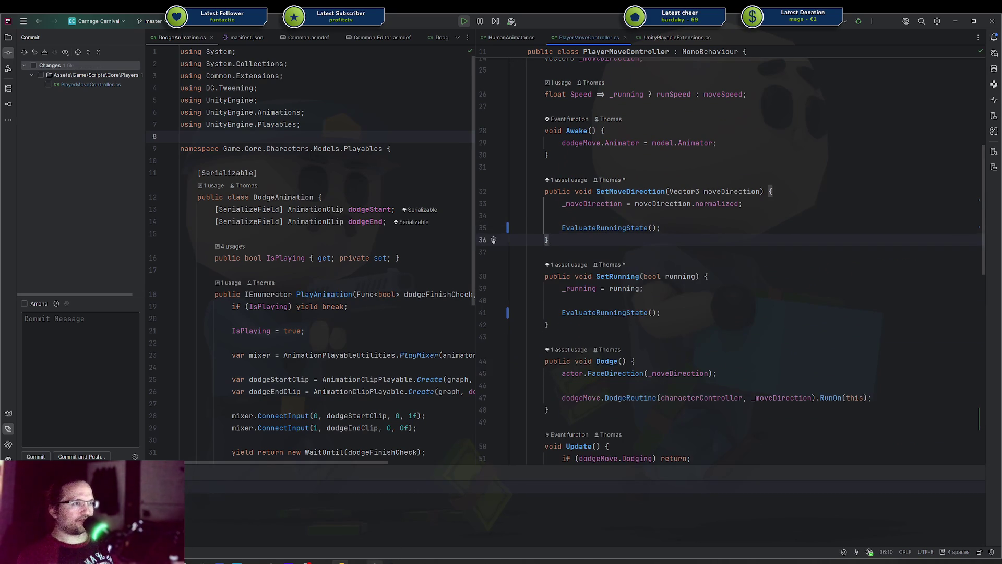
pyautogui.hotkey('alt', 'Tab')
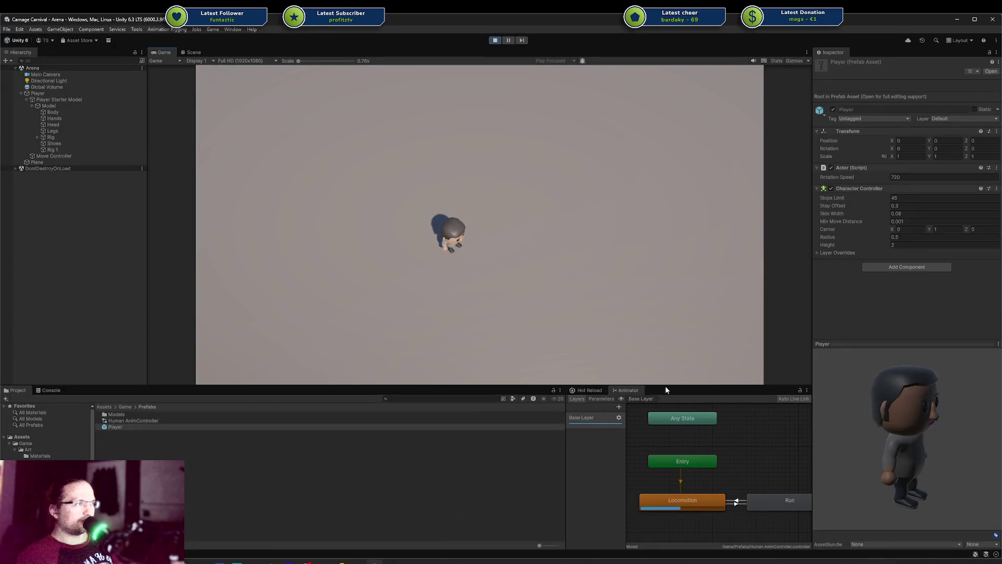
# Stop the game, recompile the edited scripts via Hot Reload, and restart play mode
pyautogui.click(494, 40)
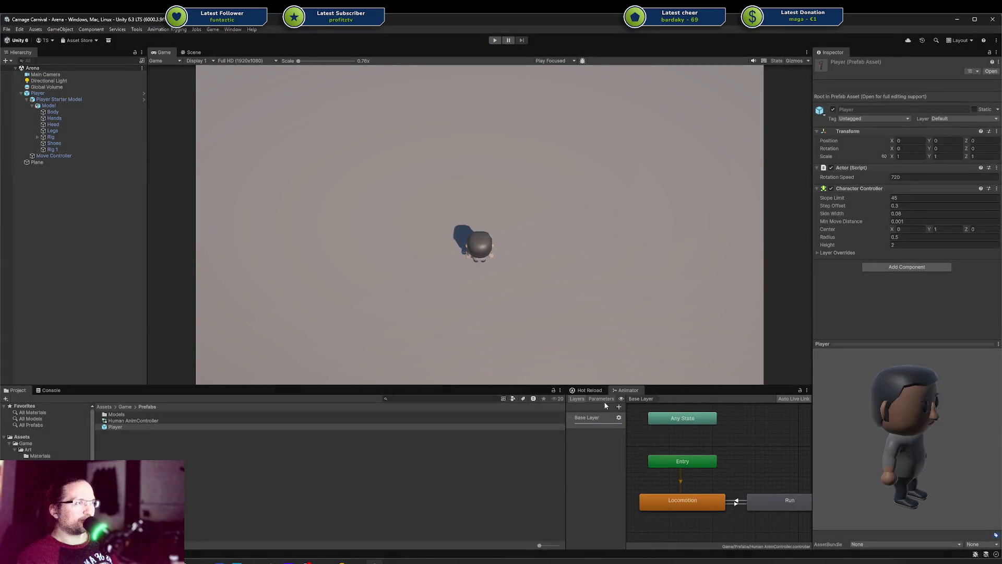
pyautogui.click(590, 390)
pyautogui.click(745, 439)
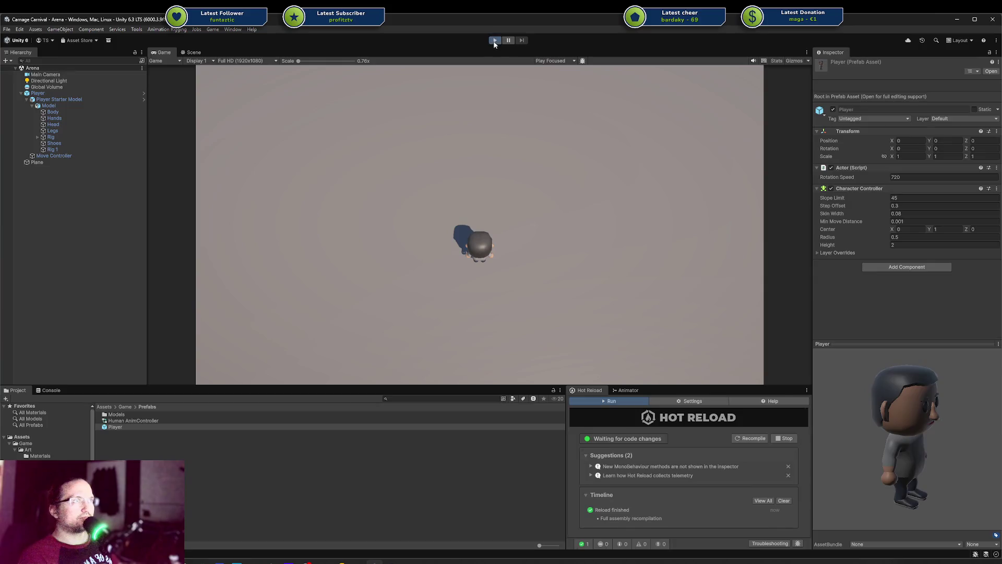
pyautogui.hotkey('ctrl', 'p')
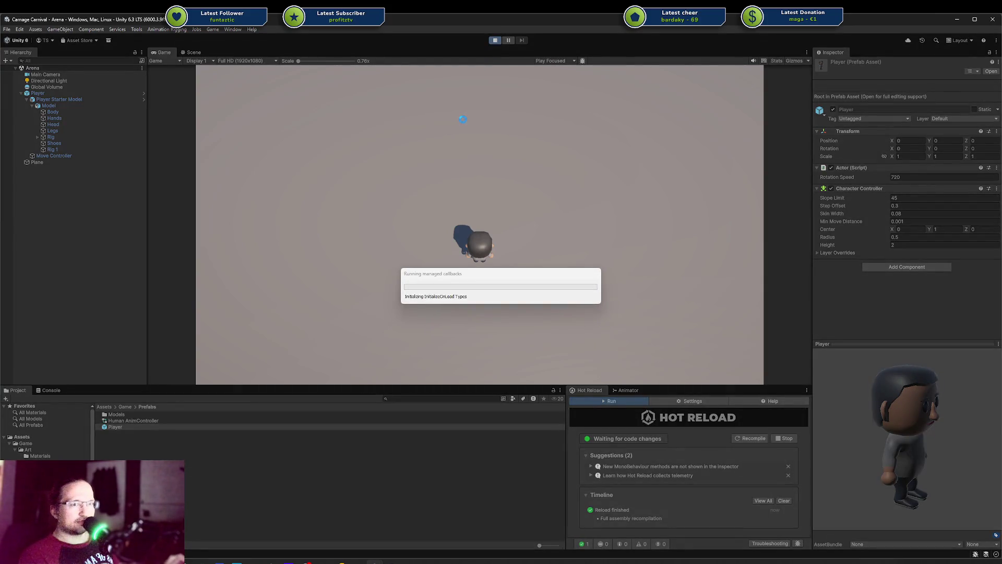
# Walk the character back and forth with A and D to test the change
pyautogui.press('d')
pyautogui.press('d')
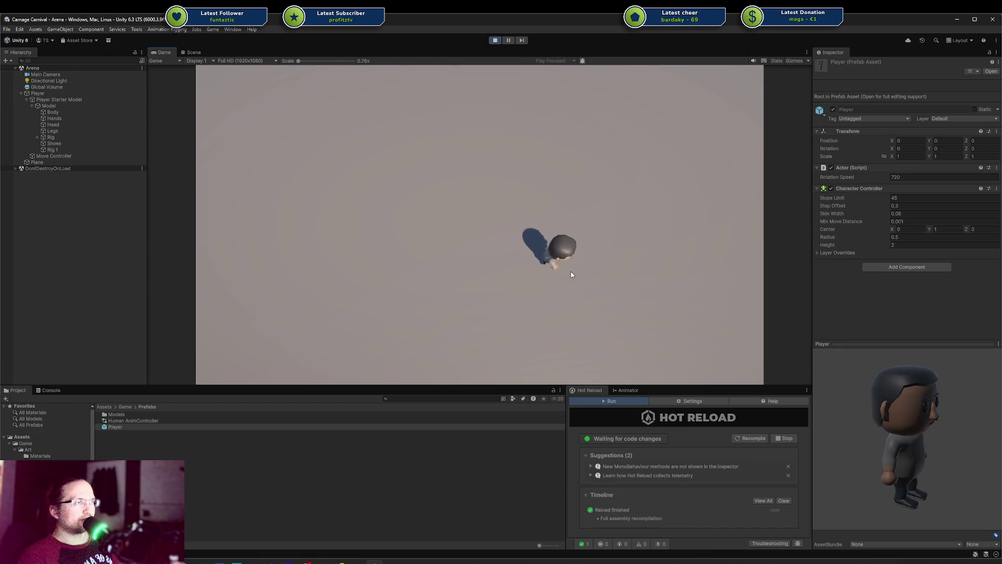
pyautogui.press('a')
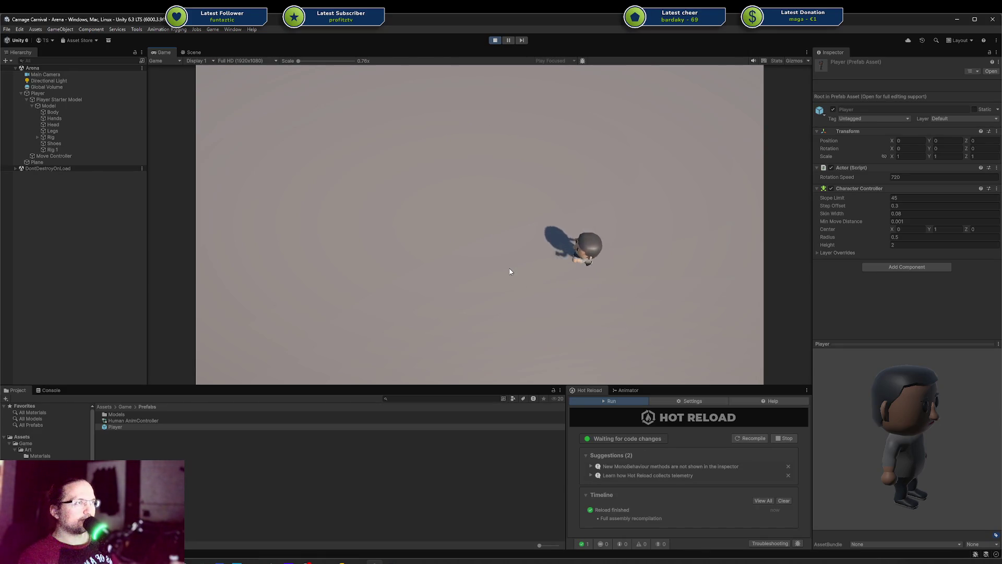
pyautogui.press('a')
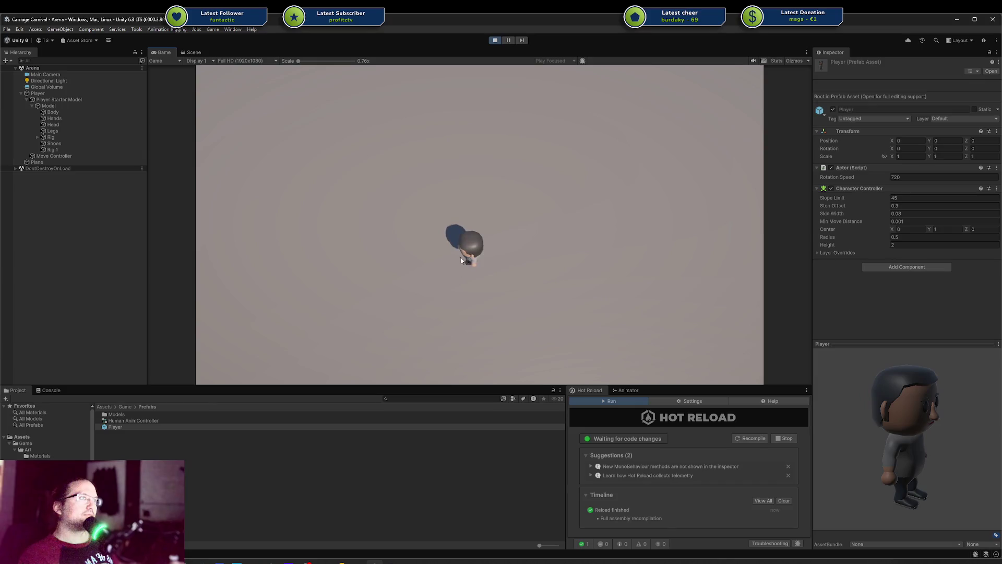
pyautogui.press('a')
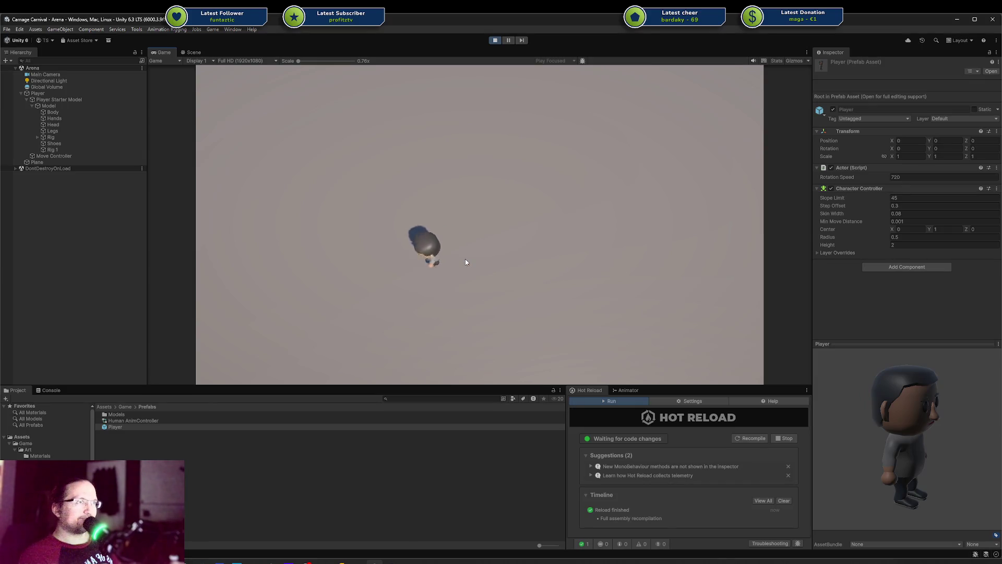
pyautogui.press('d')
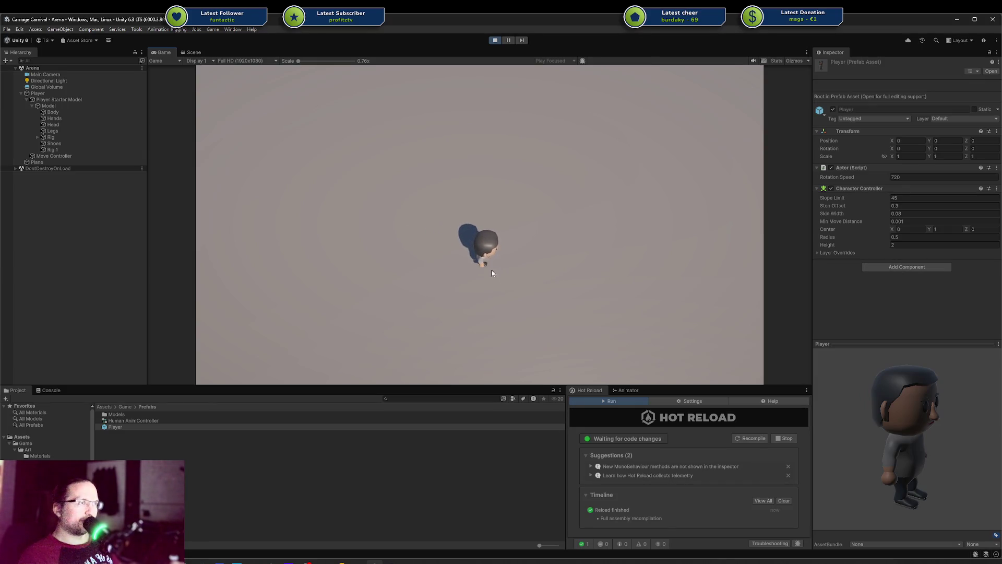
pyautogui.press('d')
pyautogui.press('a')
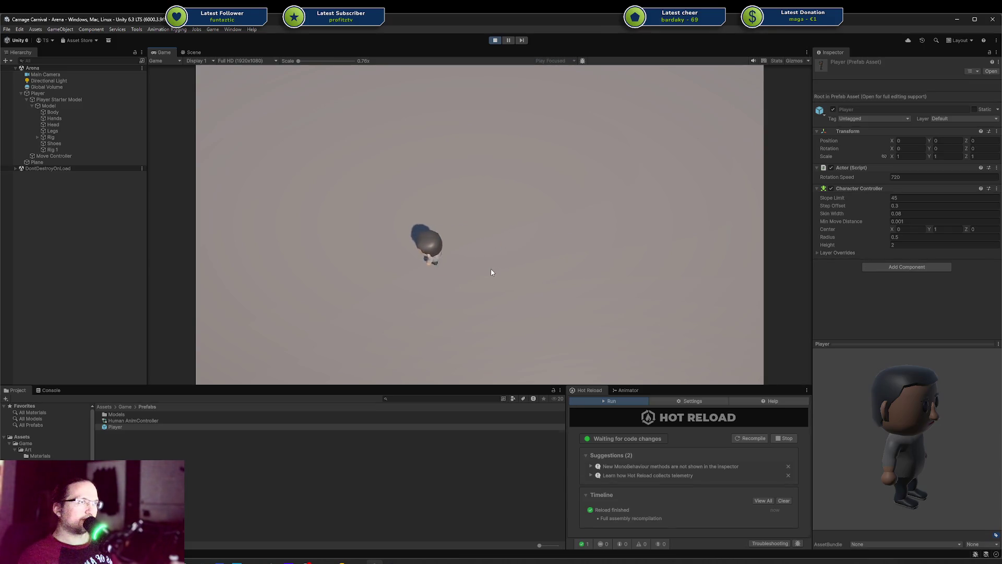
pyautogui.press('d')
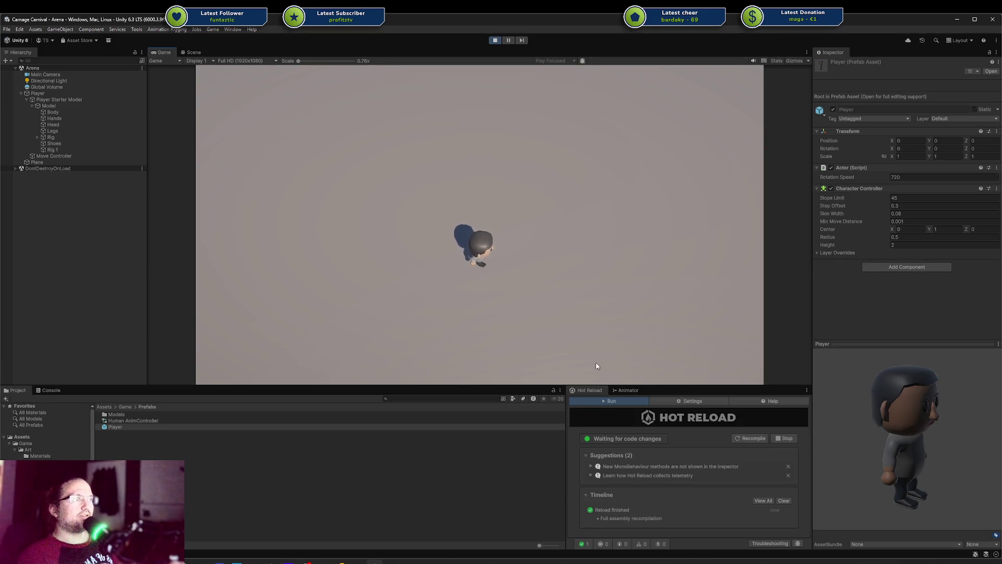
# Show the Animator graph's Running, Vertical and Horizontal parameters while sprinting into the Run state
pyautogui.click(628, 390)
pyautogui.click(601, 399)
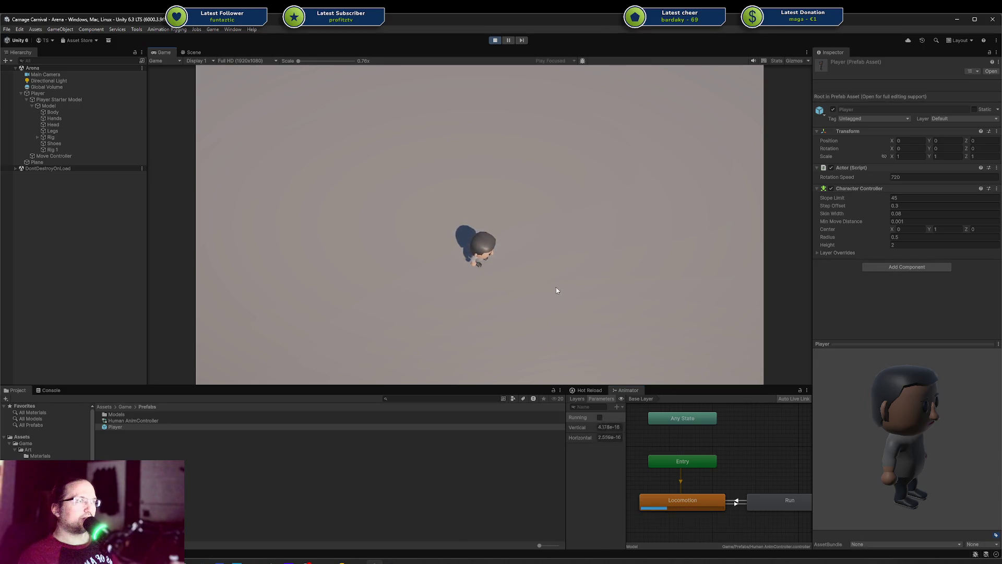
pyautogui.press('d')
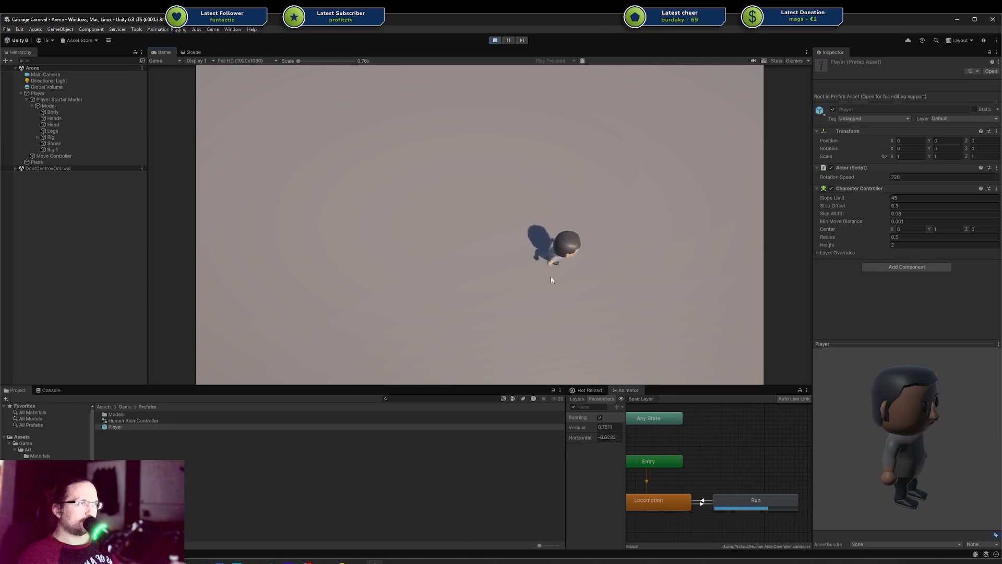
pyautogui.press('a')
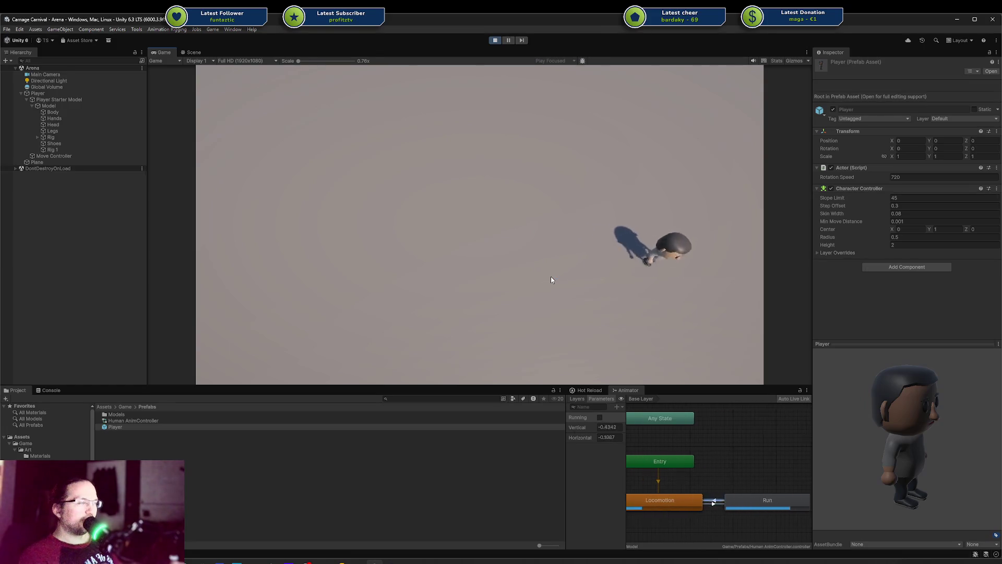
pyautogui.press('shift')
pyautogui.press('shift')
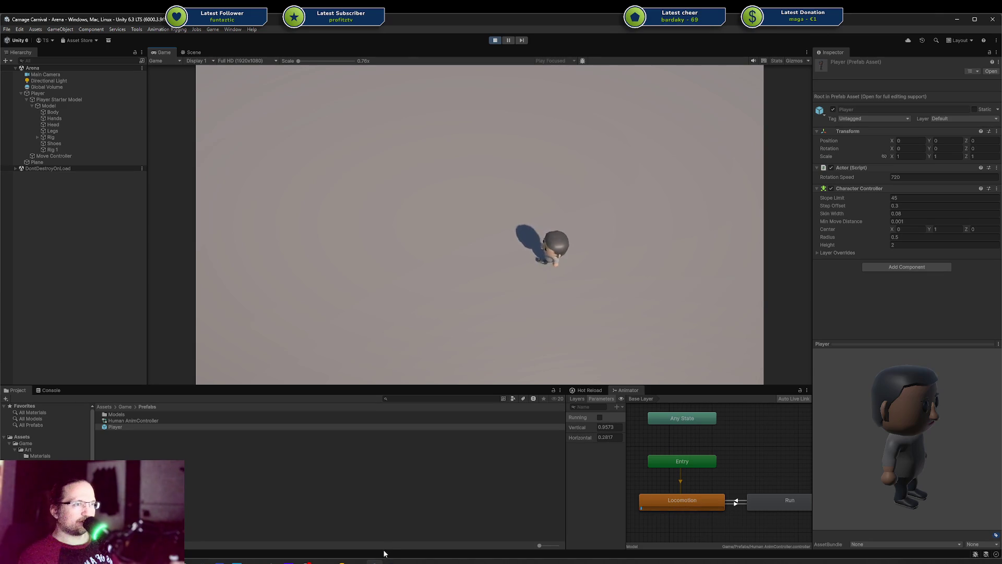
# Stop play mode and switch to PlayerMoveController.cs in Rider
pyautogui.click(495, 40)
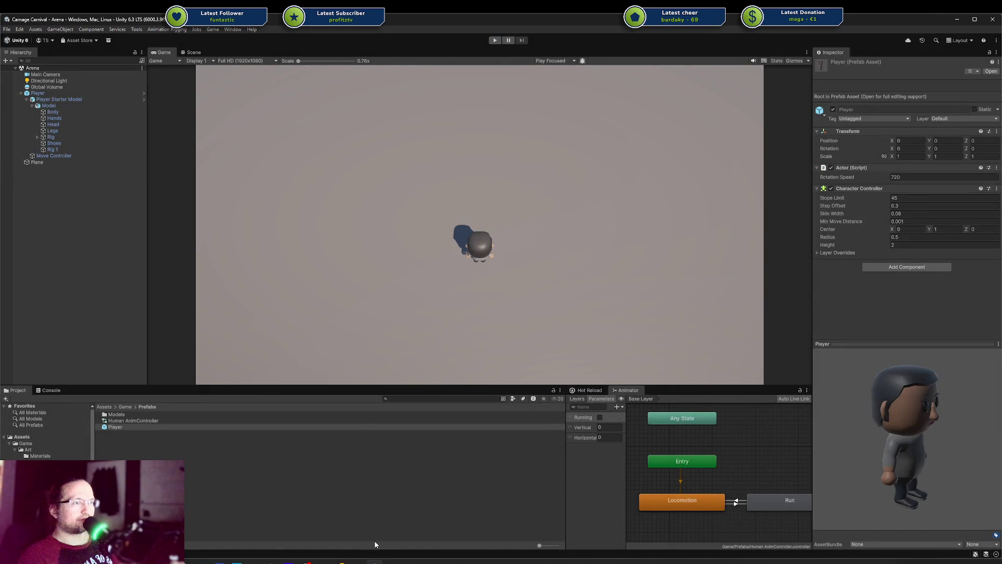
pyautogui.click(374, 561)
pyautogui.scroll(-5, 651, 249)
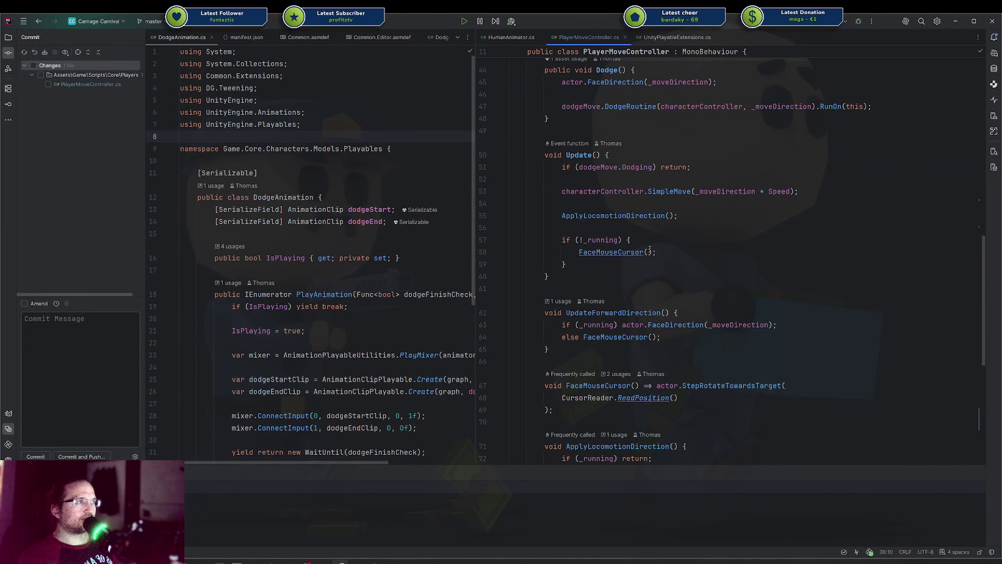
# Highlight all usages of _moveDirection throughout PlayerMoveController.cs
pyautogui.scroll(-3, 625, 240)
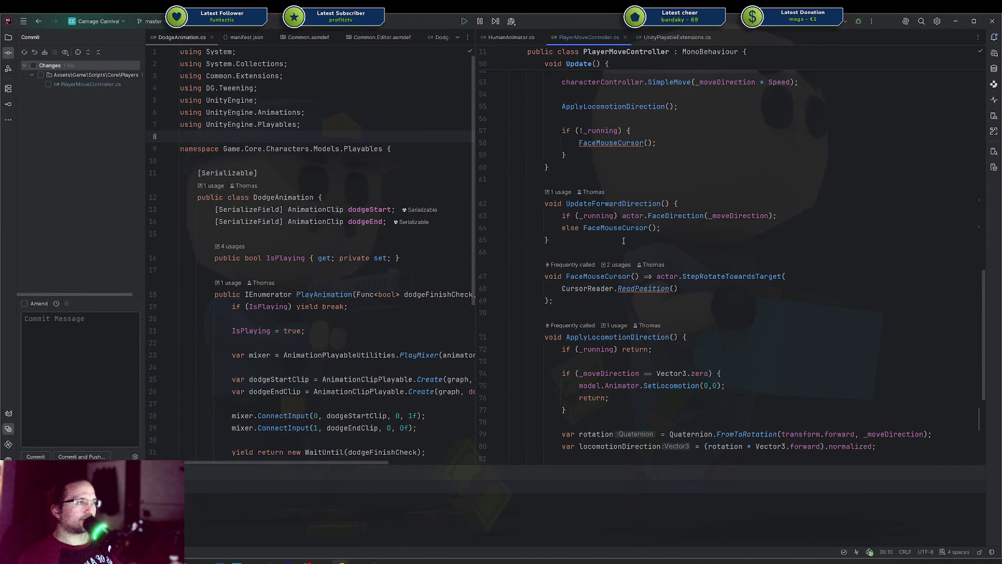
pyautogui.scroll(-3, 624, 241)
pyautogui.scroll(12, 623, 241)
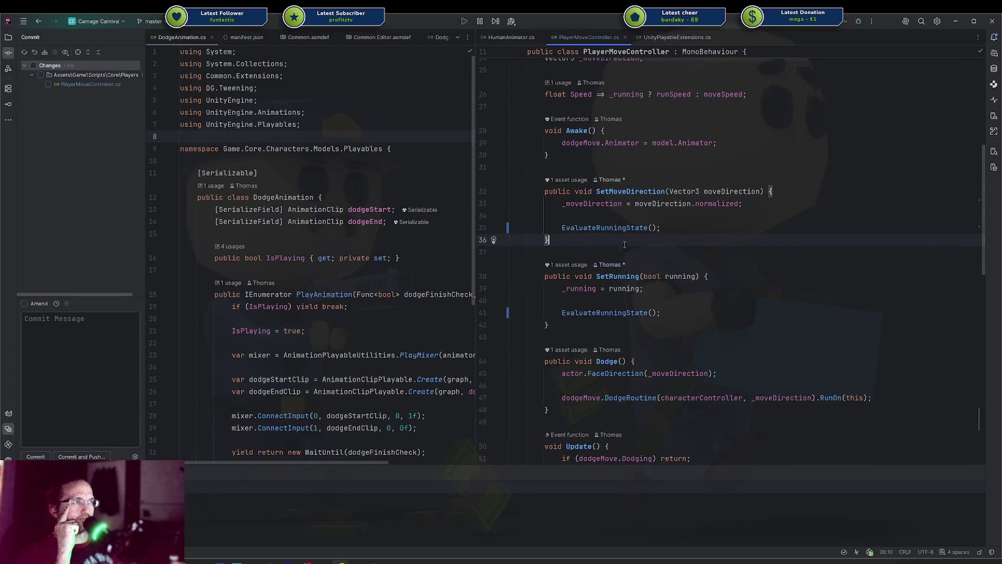
pyautogui.click(662, 203)
pyautogui.doubleClick(607, 204)
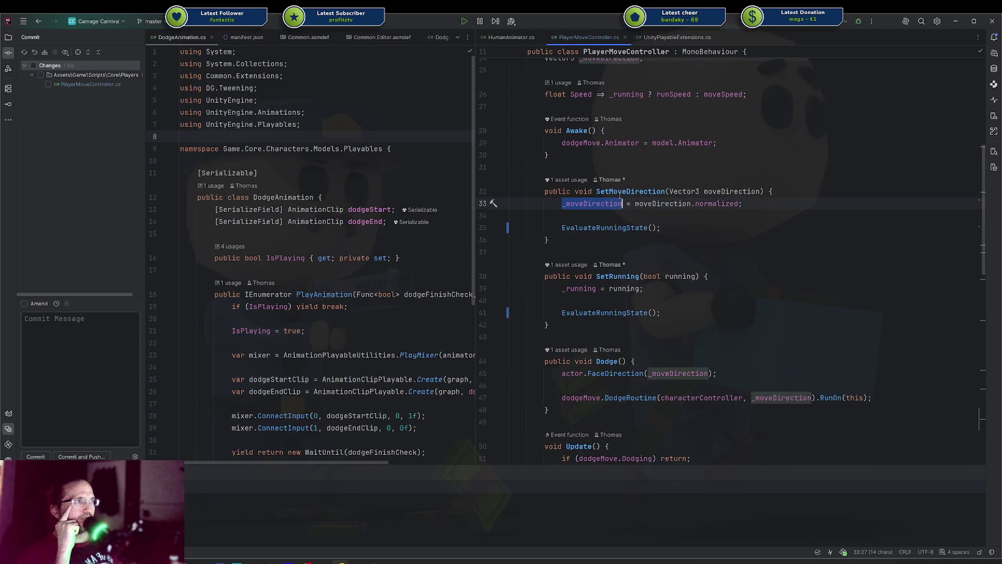
pyautogui.press('Up')
pyautogui.click(604, 209)
pyautogui.scroll(-5, 600, 212)
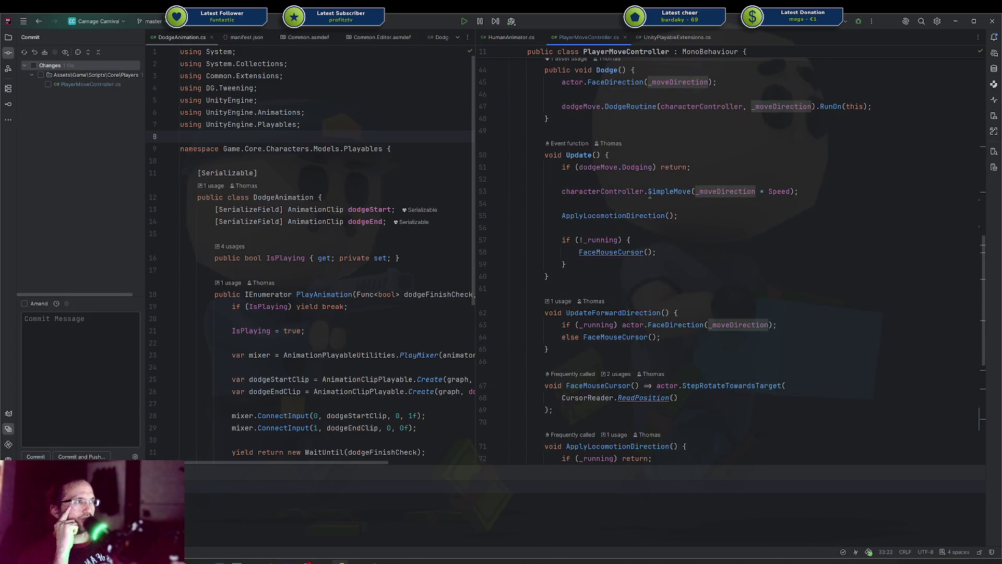
pyautogui.scroll(3, 668, 203)
pyautogui.scroll(3, 679, 212)
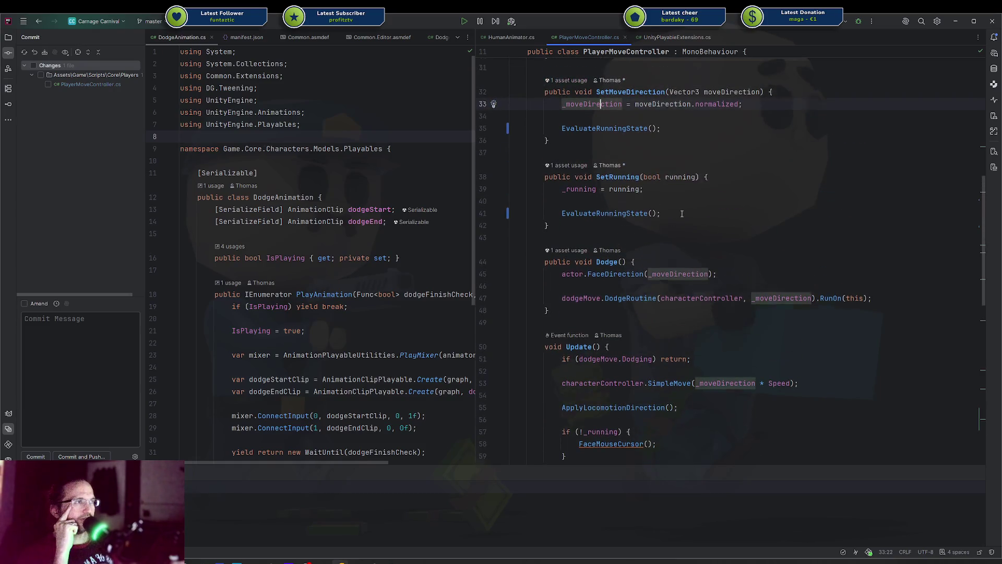
pyautogui.scroll(-8, 682, 214)
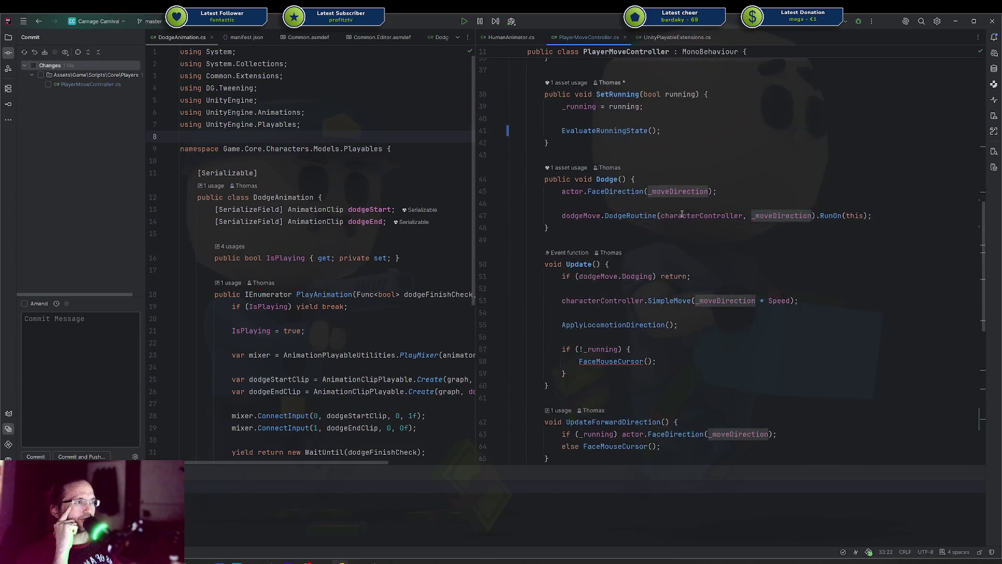
pyautogui.scroll(-6, 682, 214)
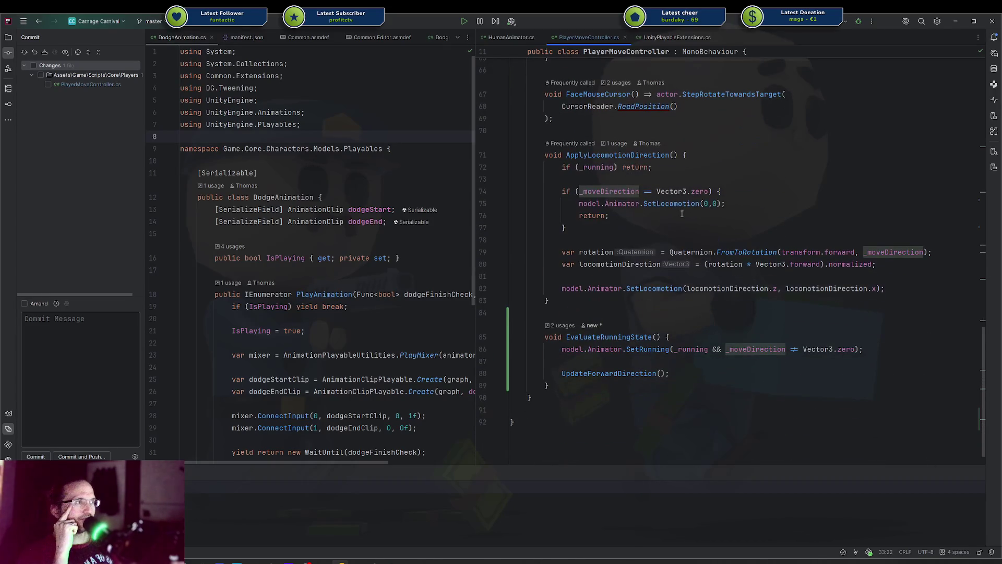
# Trace SetLocomotion back to the ApplyLocomotionDirection method definition
pyautogui.doubleClick(672, 203)
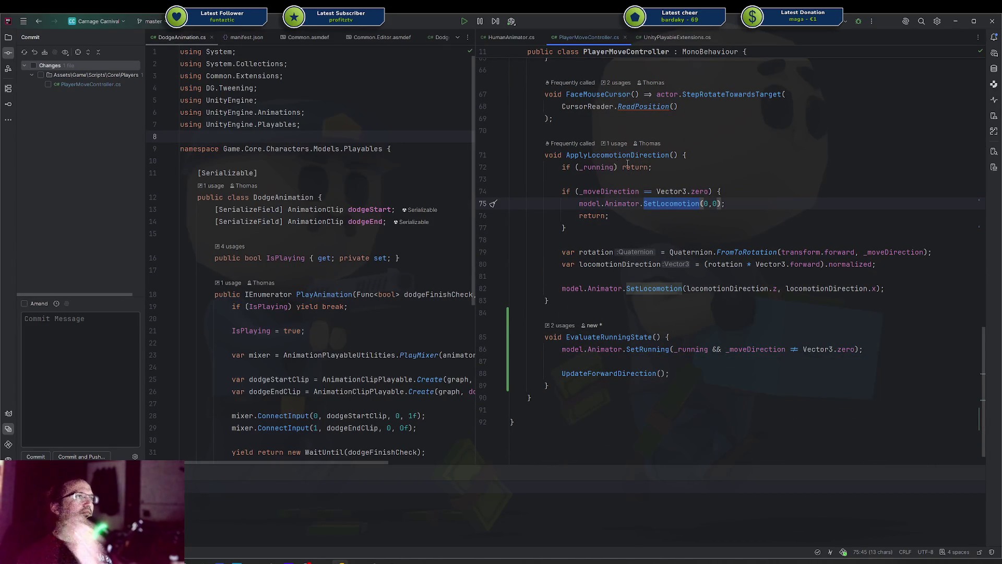
pyautogui.keyDown('ctrl'); pyautogui.click(646, 159); pyautogui.keyUp('ctrl')
pyautogui.scroll(5, 686, 192)
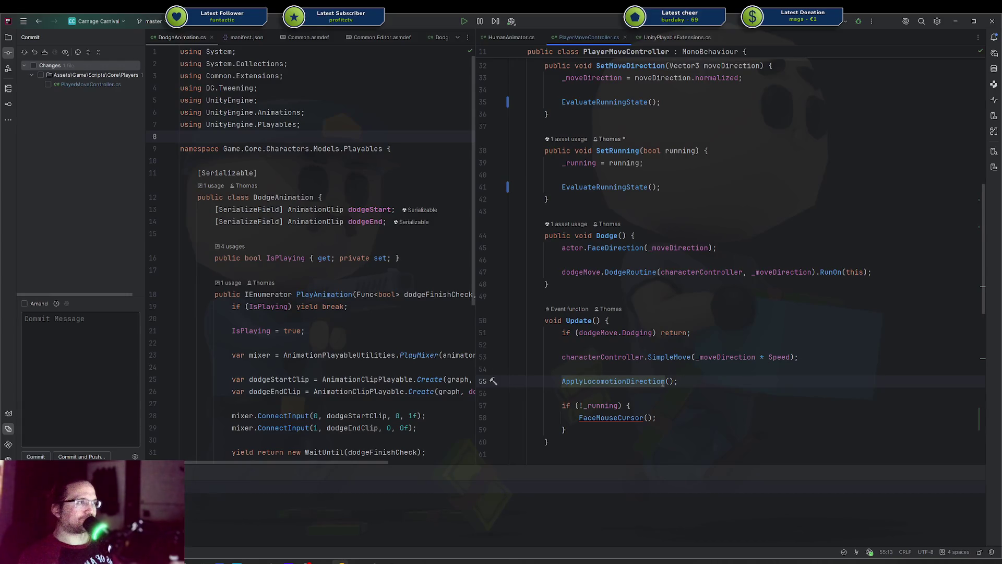
pyautogui.keyDown('ctrl'); pyautogui.click(597, 381); pyautogui.keyUp('ctrl')
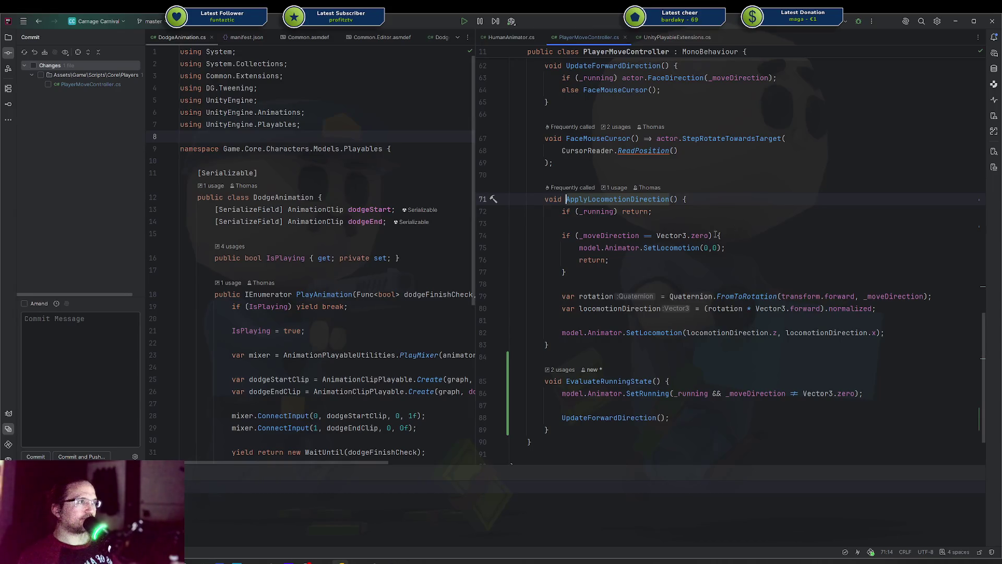
# Inspect the _running check and the zero-movement if-block in ApplyLocomotionDirection
pyautogui.press('Down')
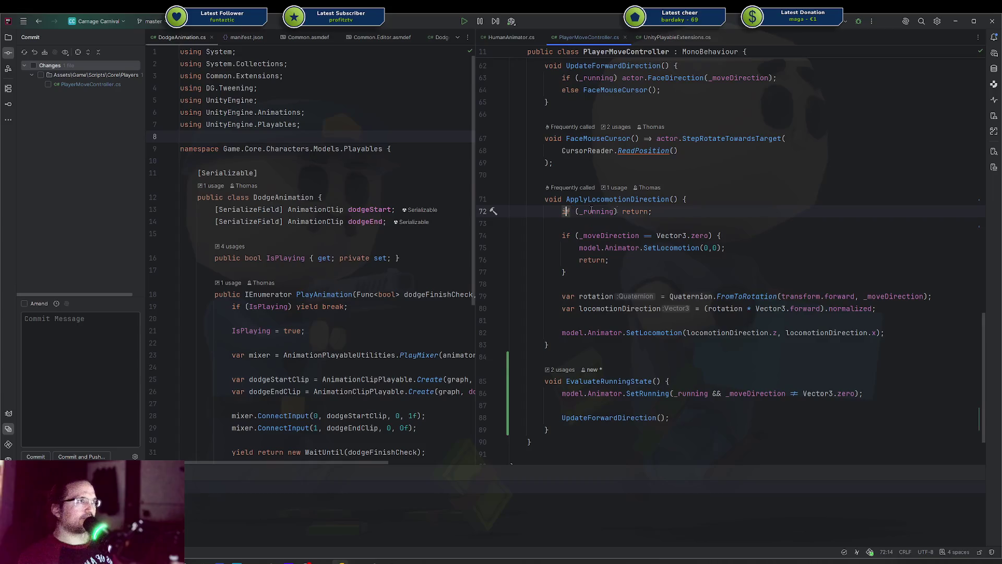
pyautogui.doubleClick(598, 211)
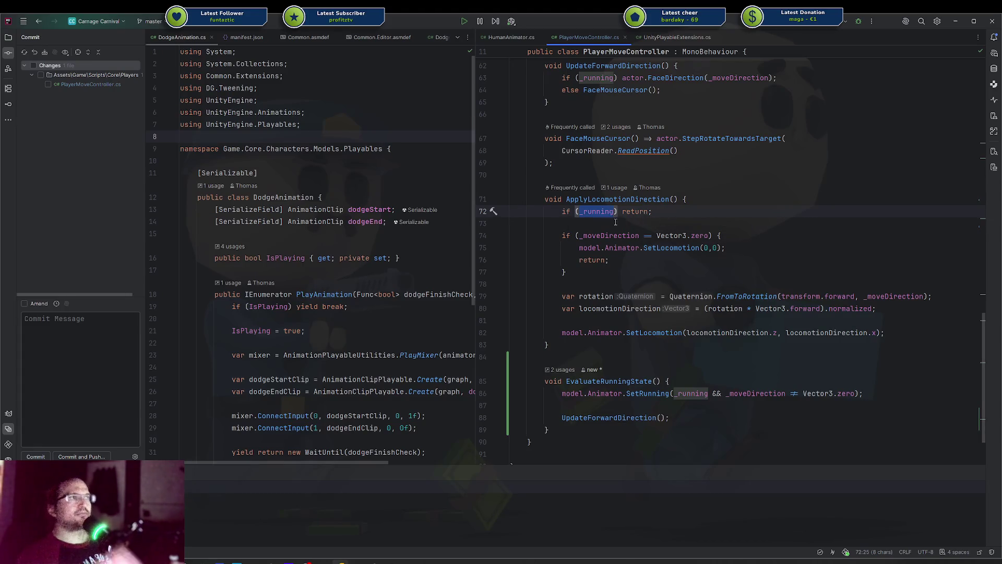
pyautogui.moveTo(559, 235)
pyautogui.mouseDown()
pyautogui.moveTo(587, 267)
pyautogui.moveTo(562, 236)
pyautogui.mouseUp()
pyautogui.click(596, 267)
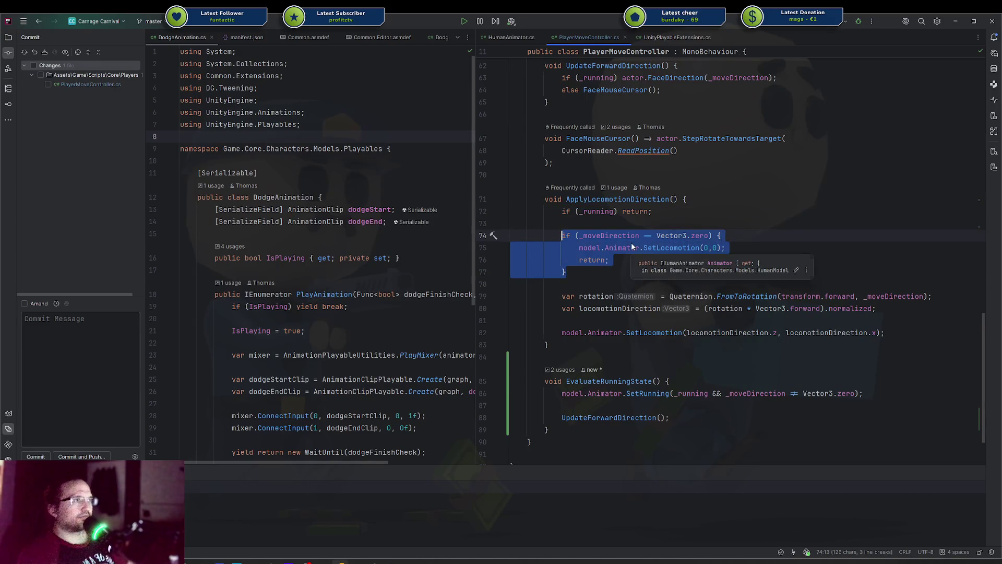
# Try moving the if (_running) return; line below the zero-movement block, then restore it
pyautogui.press('Up')
pyautogui.press('Up')
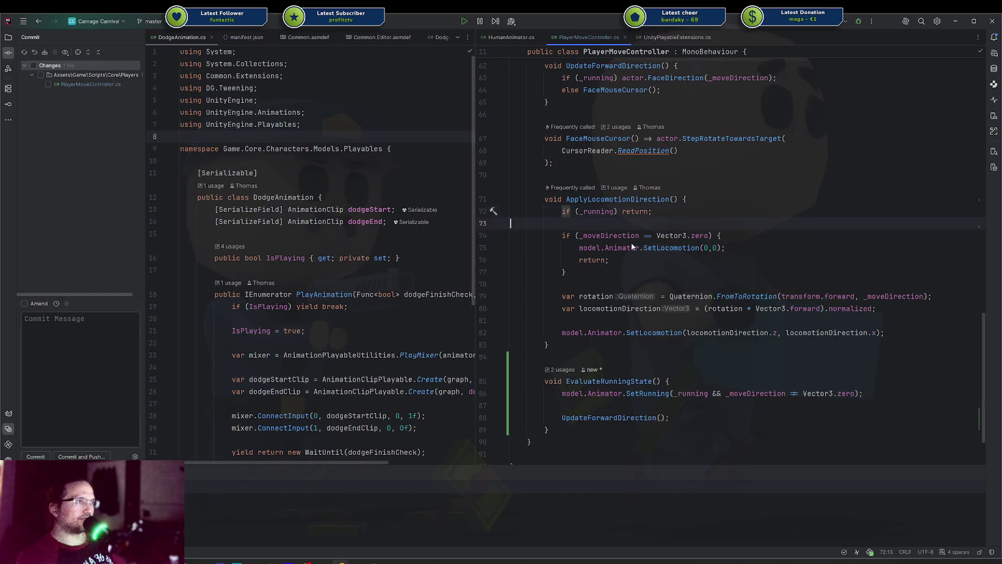
pyautogui.hotkey('shift', 'End')
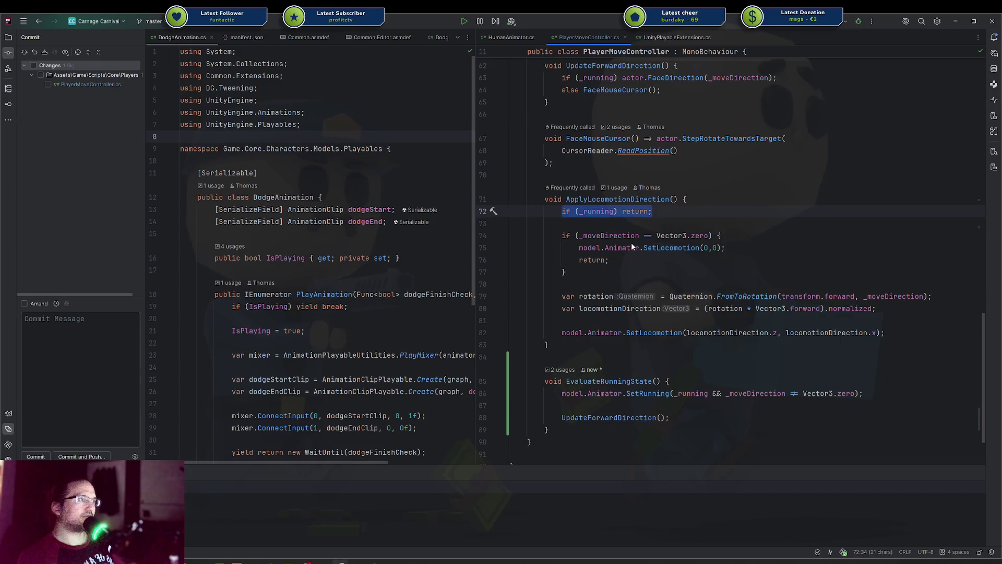
pyautogui.hotkey('ctrl', 'x')
pyautogui.hotkey('ctrl', 'y')
pyautogui.hotkey('ctrl', 'y')
pyautogui.press('Return')
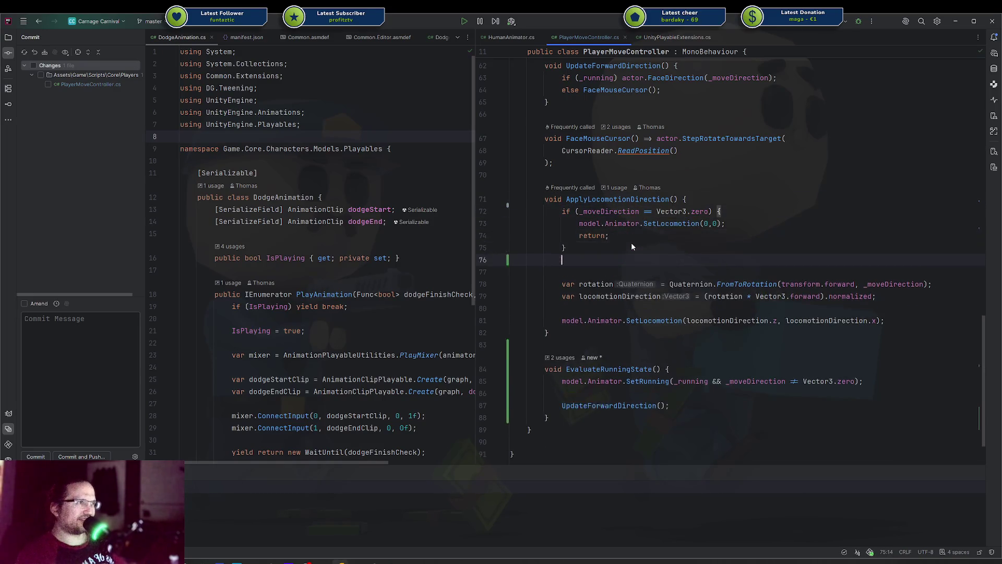
pyautogui.press('Return')
pyautogui.hotkey('ctrl', 'v')
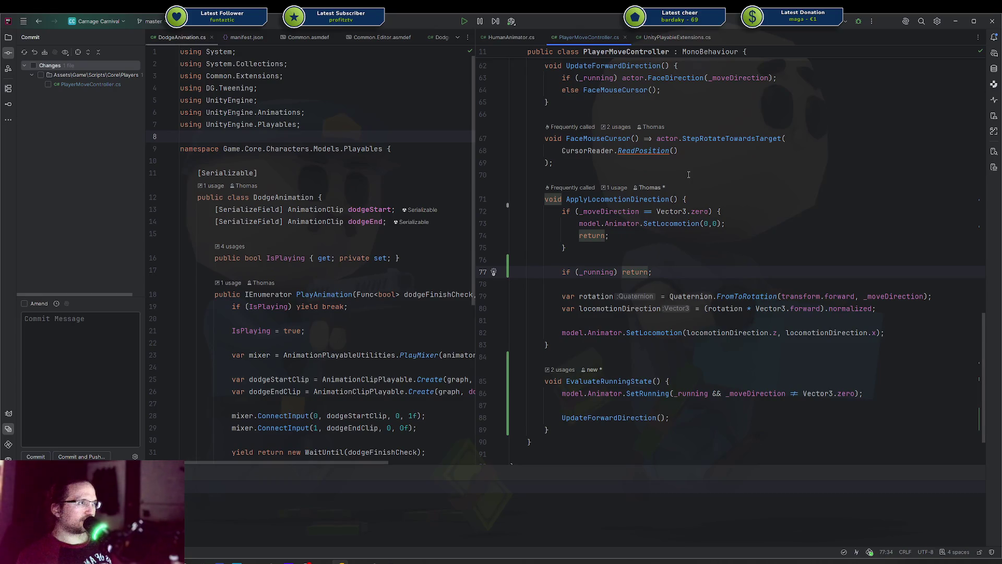
pyautogui.hotkey('ctrl', 'z')
pyautogui.hotkey('ctrl', 'z')
pyautogui.hotkey('ctrl', 'z')
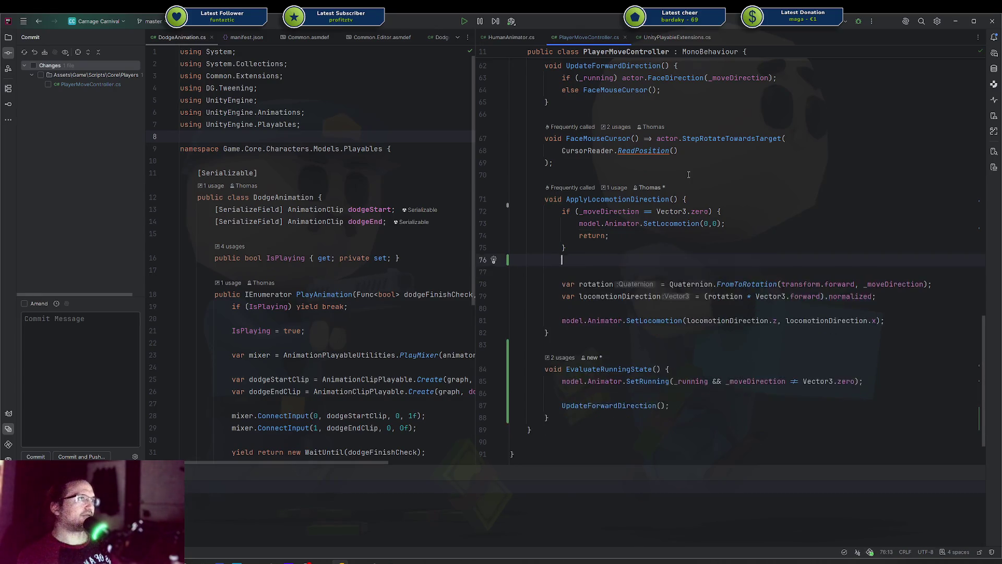
pyautogui.hotkey('ctrl', 'v')
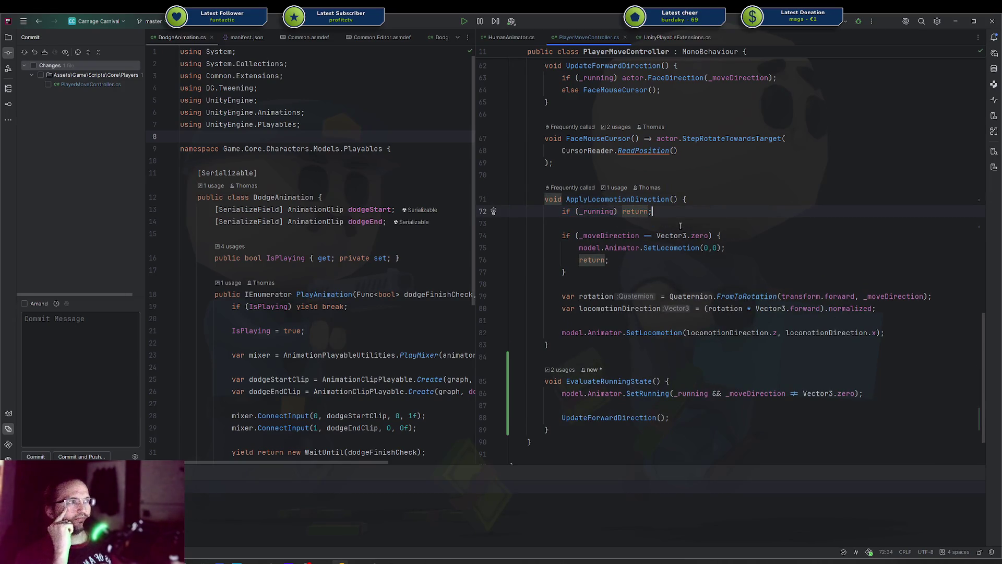
# Remove the zero-movement SetLocomotion(0,0) block from ApplyLocomotionDirection and return to Unity
pyautogui.doubleClick(645, 203)
pyautogui.scroll(10, 645, 203)
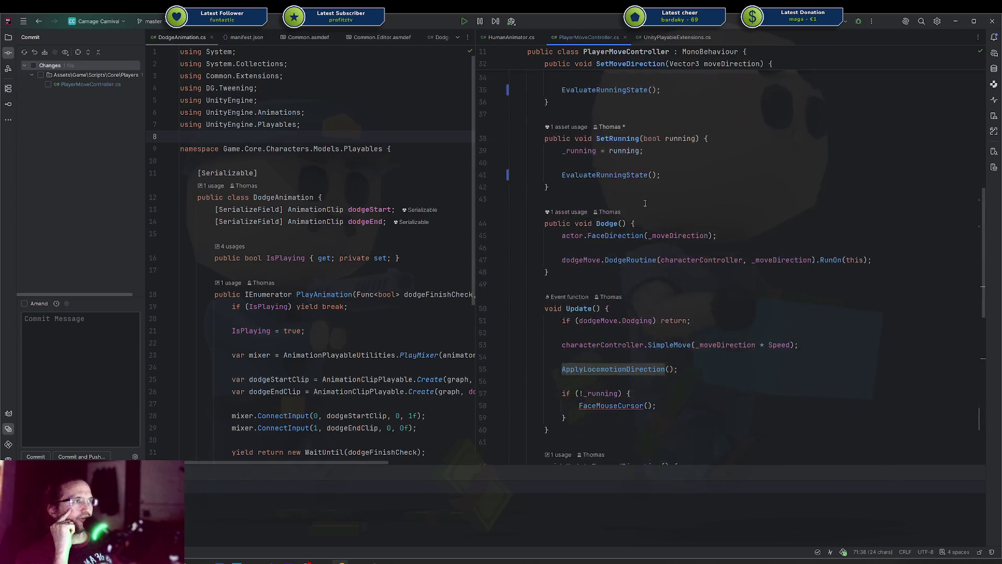
pyautogui.scroll(-7, 645, 203)
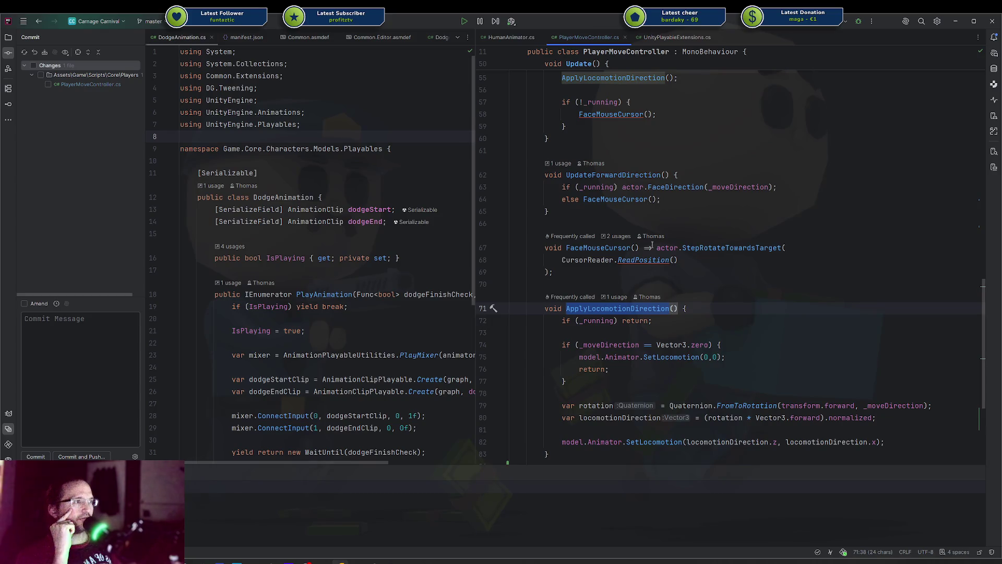
pyautogui.scroll(-2, 692, 360)
pyautogui.click(597, 307)
pyautogui.hotkey('shift', 'Up')
pyautogui.hotkey('shift', 'Up')
pyautogui.hotkey('shift', 'Up')
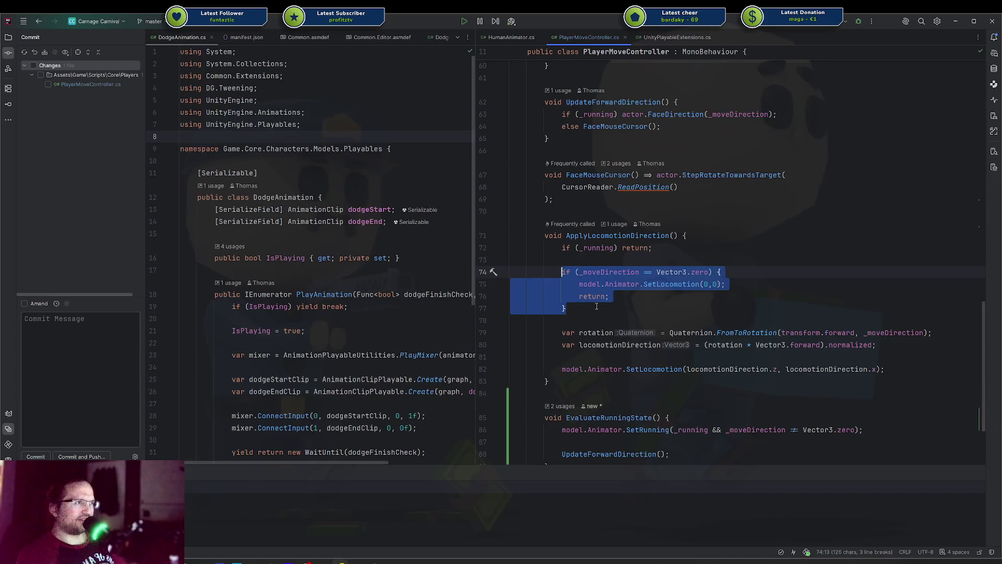
pyautogui.press('BackSpace')
pyautogui.press('BackSpace')
pyautogui.press('BackSpace')
pyautogui.hotkey('ctrl', 'z')
pyautogui.hotkey('ctrl', 'z')
pyautogui.hotkey('ctrl', 'z')
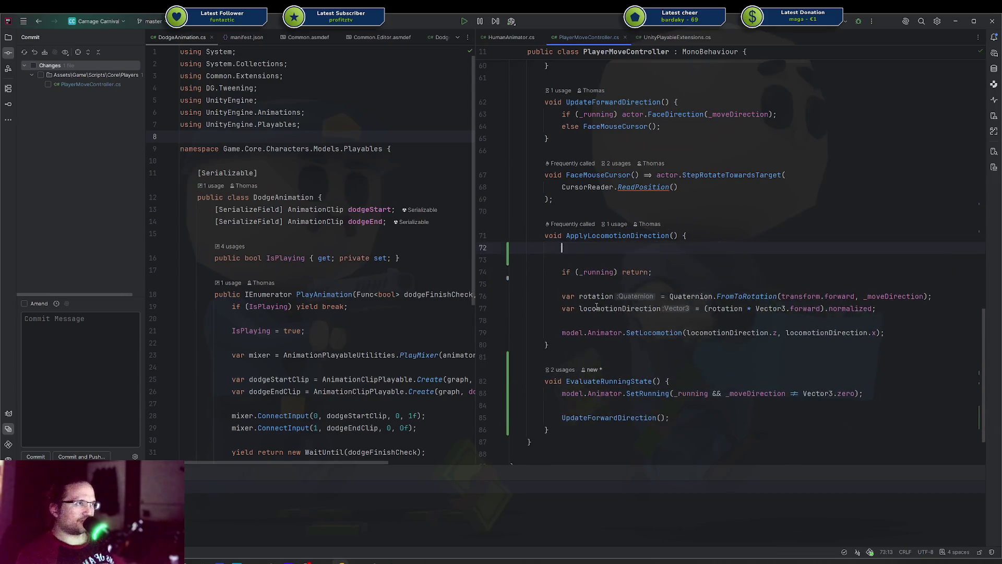
pyautogui.hotkey('alt', 'Tab')
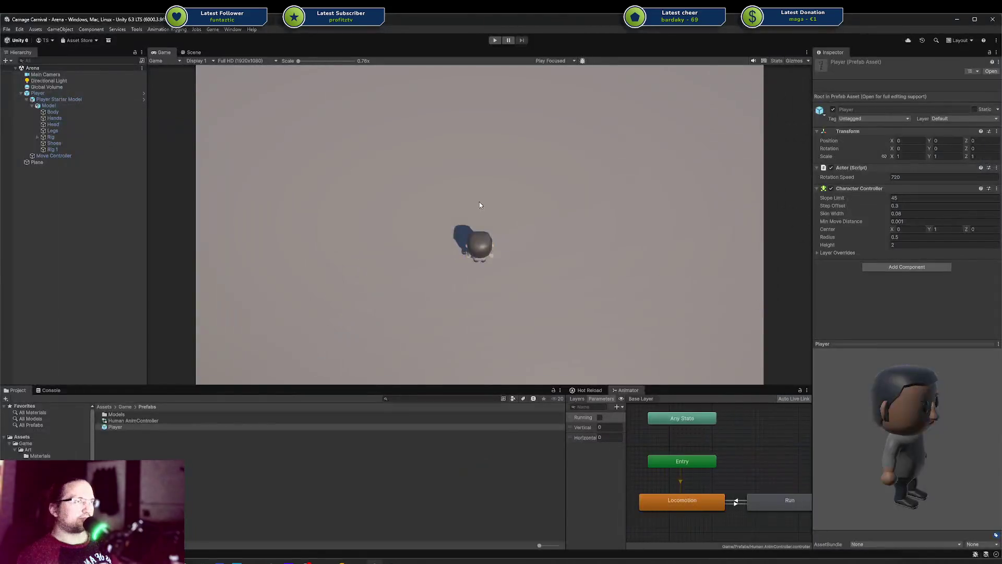
# Play-test walking with A/D and sprinting with Shift, watching Locomotion and Run switch, then stop
pyautogui.click(495, 41)
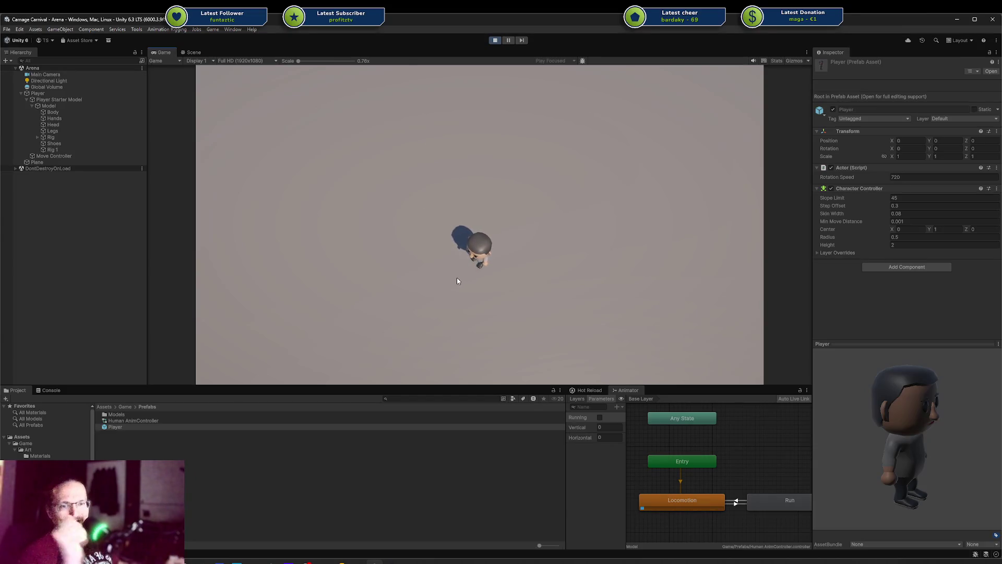
pyautogui.press('a')
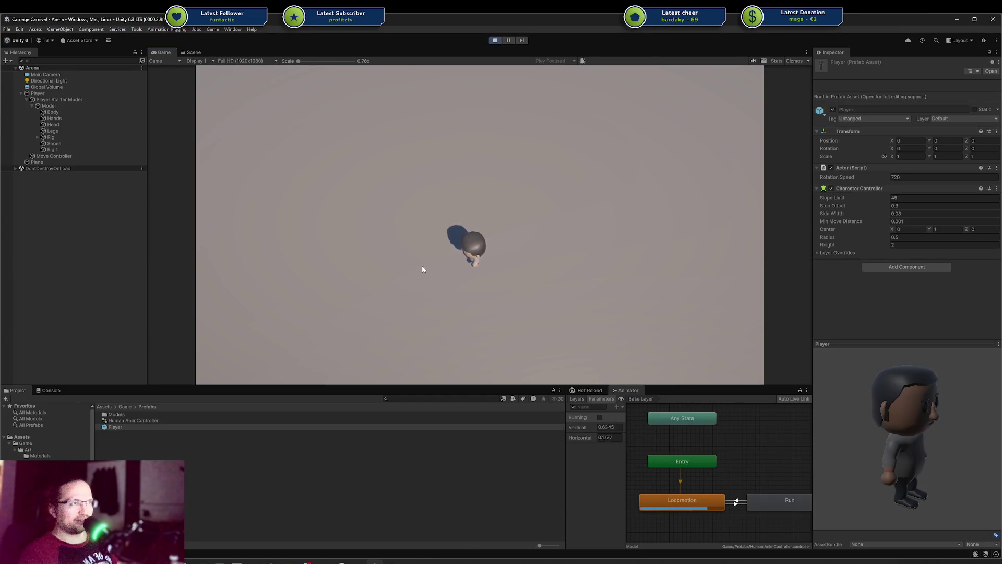
pyautogui.press('shift')
pyautogui.press('d')
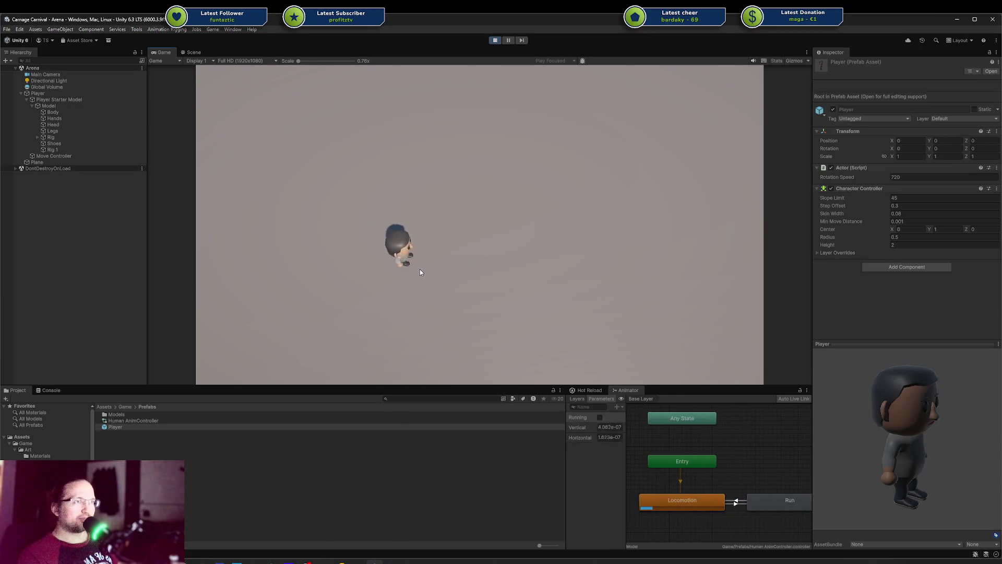
pyautogui.press('d')
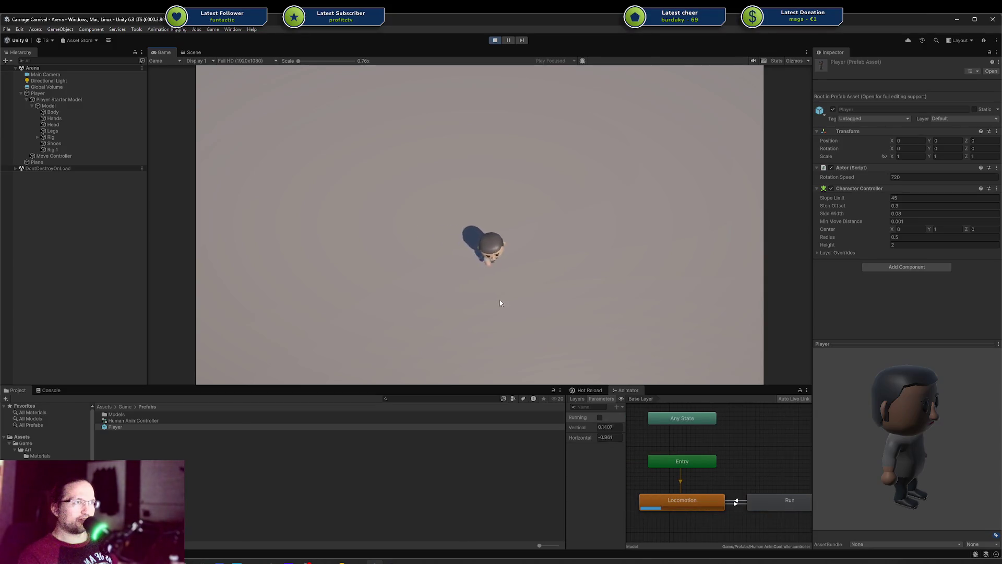
pyautogui.press('a')
pyautogui.press('shift')
pyautogui.press('d')
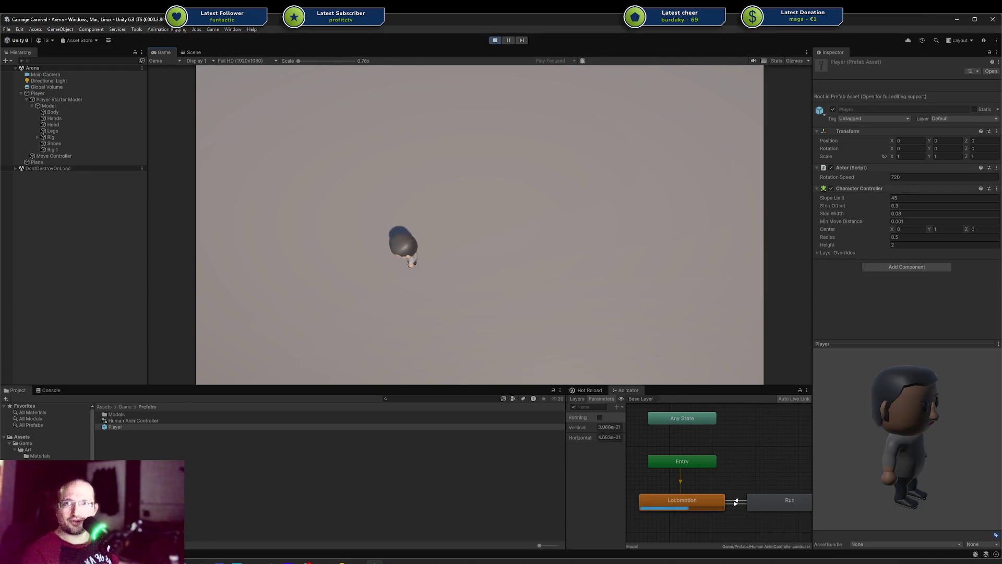
pyautogui.press('d')
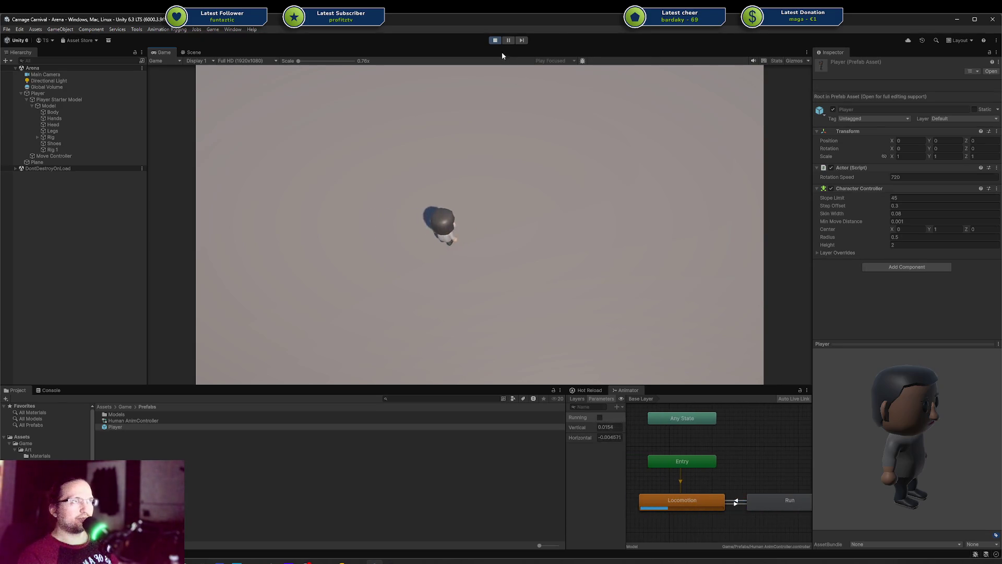
pyautogui.click(494, 40)
# Commit the PlayerMoveController.cs change with the message 'Improved animations'
pyautogui.click(339, 560)
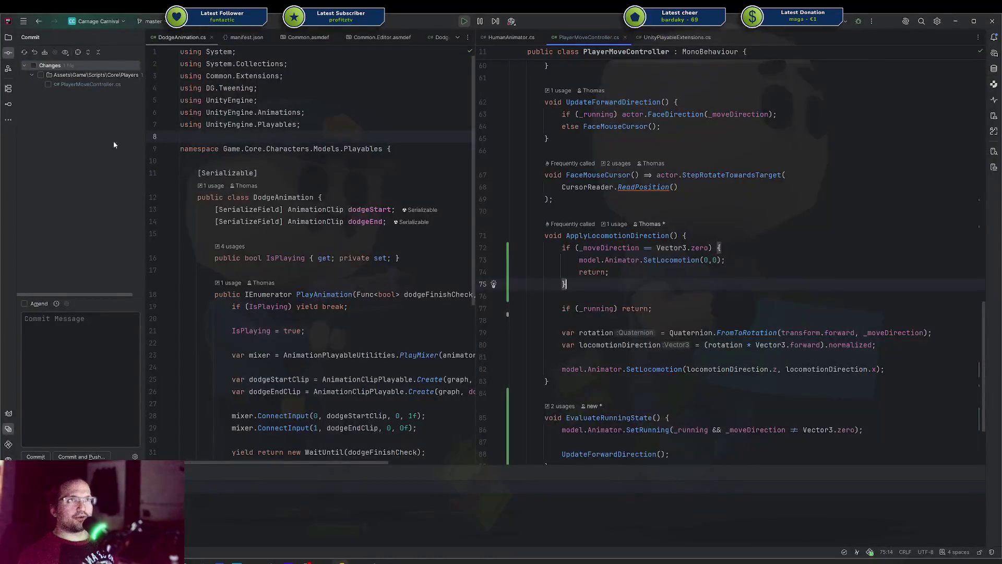
pyautogui.click(81, 380)
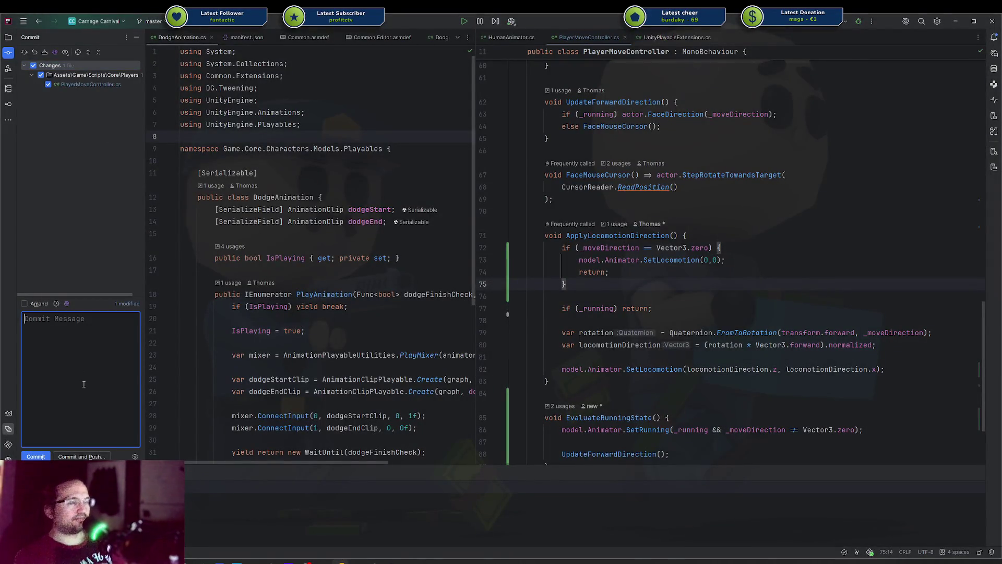
pyautogui.write('Improanimations')
pyautogui.hotkey('ctrl', 'Return')
# Push the commit to origin/master and return to the Unity editor
pyautogui.hotkey('ctrl', 'shift', 'k')
pyautogui.press('Return')
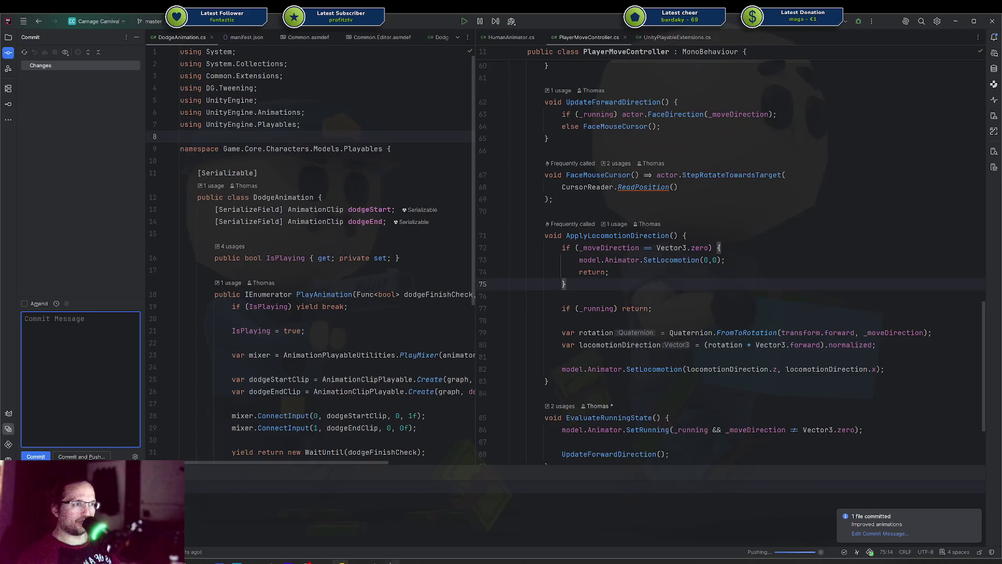
pyautogui.moveTo(390, 563)
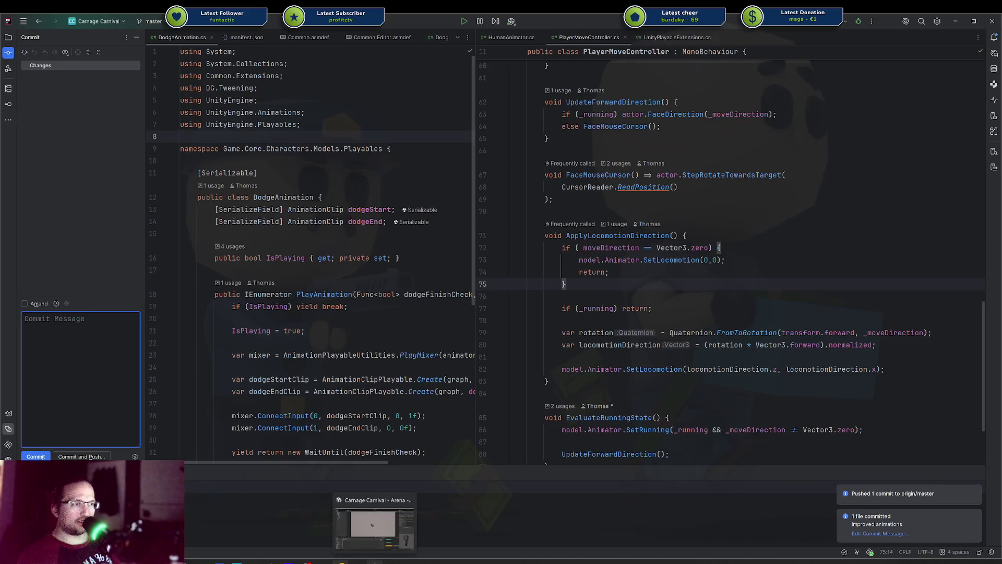
pyautogui.click(386, 528)
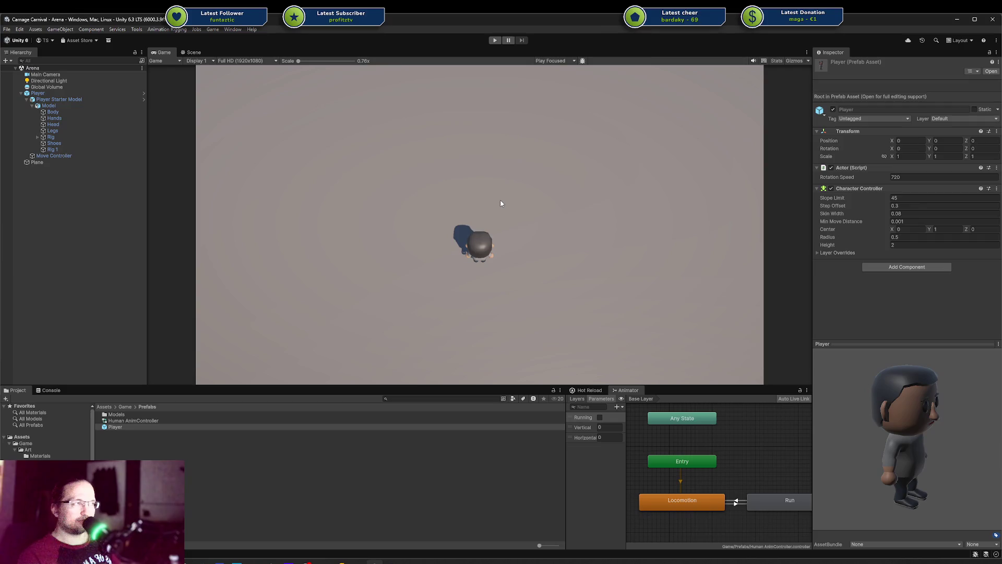